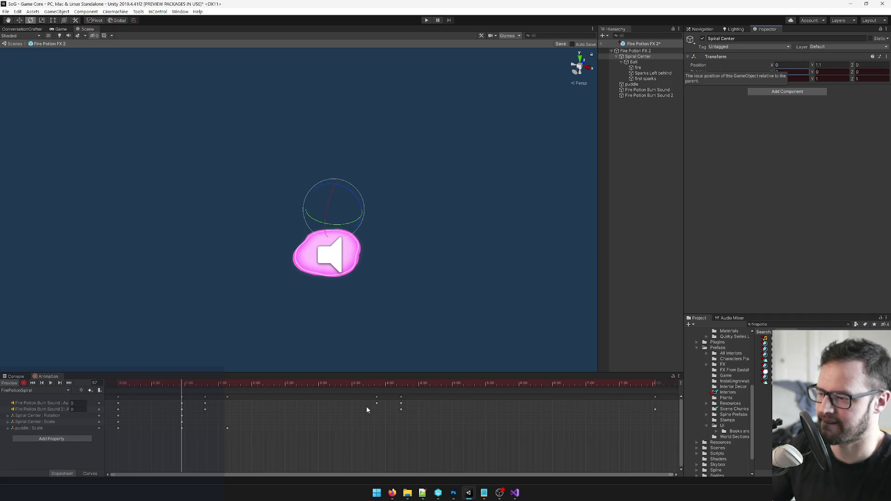
Step: Scrub the FirePotionSpiral clip to its final frame, 232
scroll(340, 427, down, 5)
scroll(302, 424, right, 2)
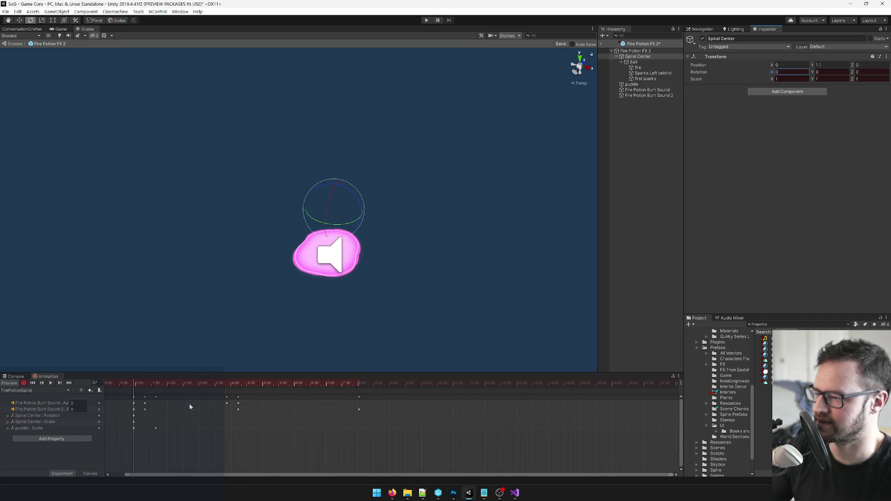
mouse_move(142, 386)
mouse_down()
mouse_move(235, 384)
mouse_move(227, 387)
mouse_up()
scroll(193, 407, up, 3)
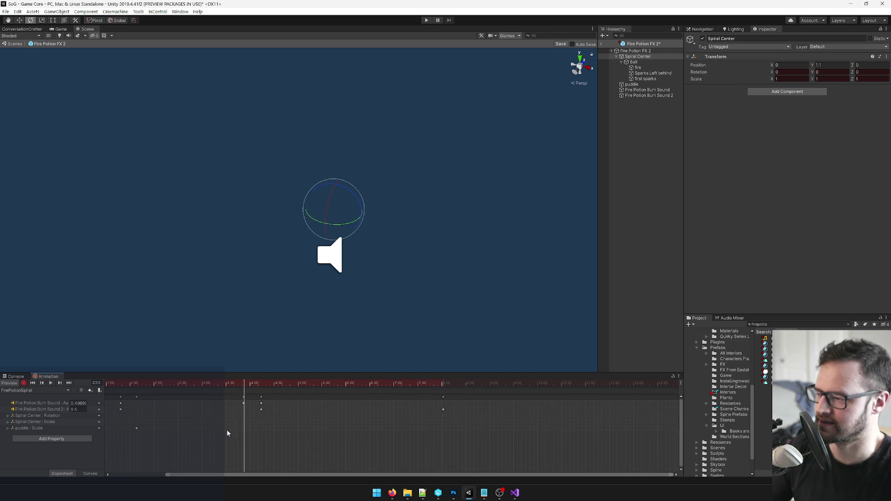
drag(227, 473, 155, 474)
click(304, 383)
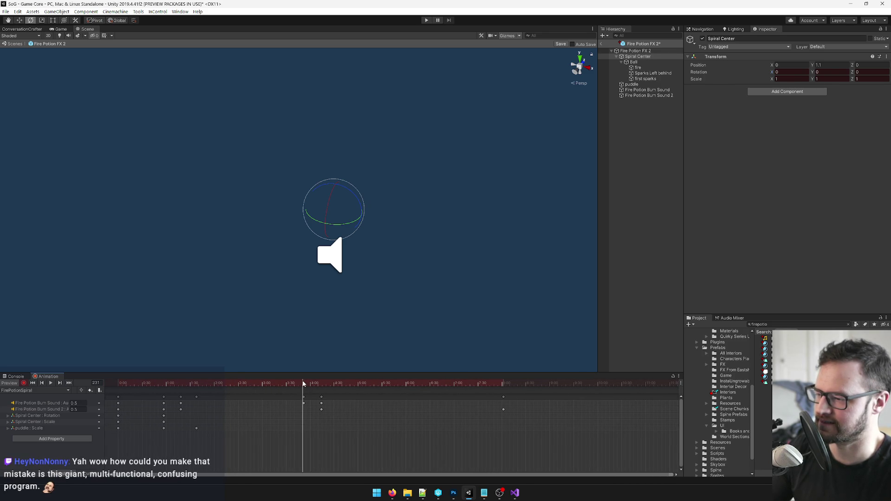
drag(303, 383, 305, 383)
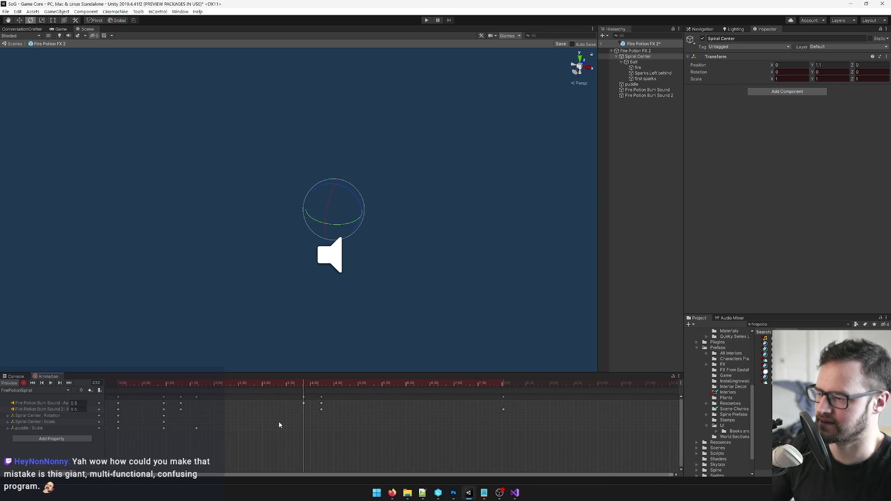
Step: Key Spiral Center at -1080 Z rotation and 0.1 scale on all axes, then preview from the start
click(858, 72)
text(-1080)
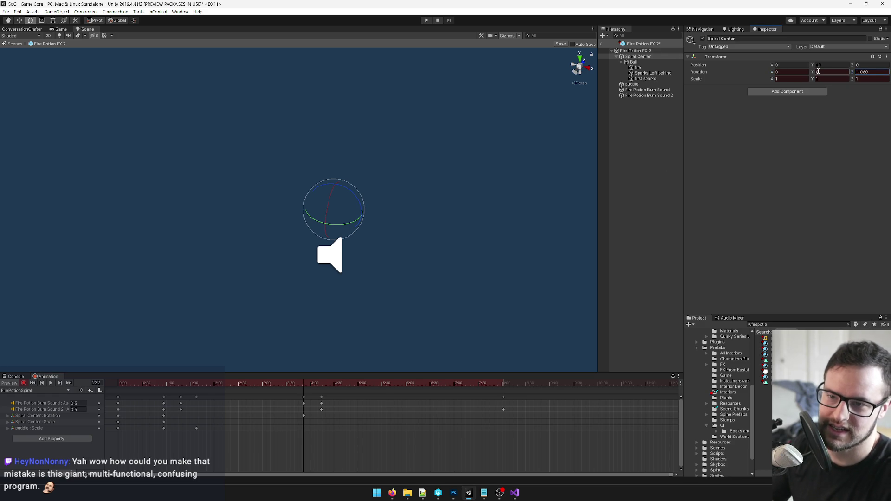
click(789, 79)
text(0.1)
key(Tab)
text(0.1)
key(Tab)
text(0.1)
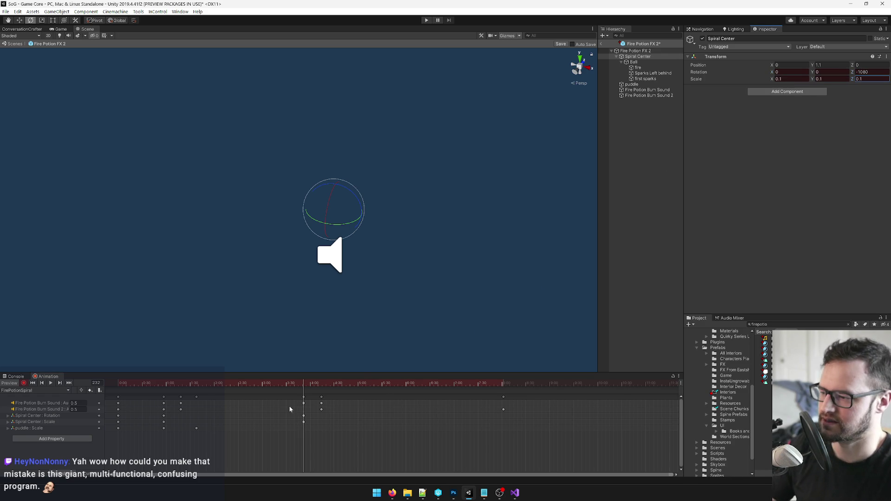
drag(305, 387, 60, 407)
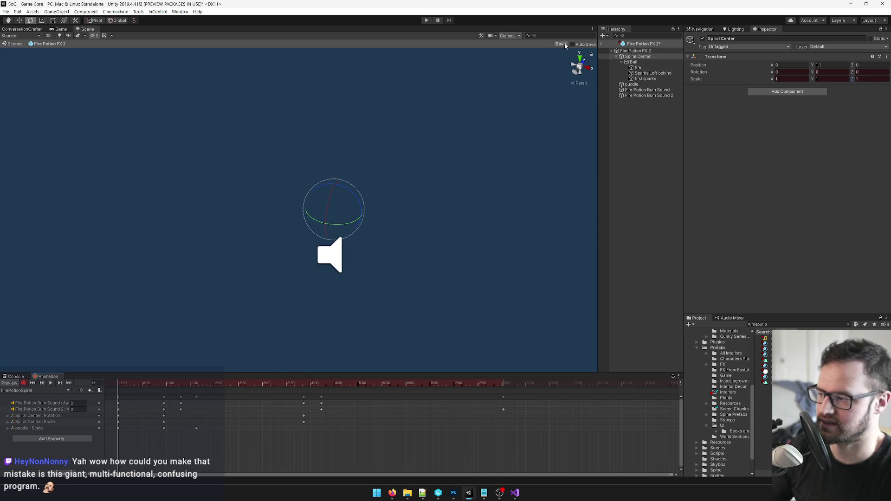
mouse_move(118, 385)
mouse_down()
mouse_move(190, 386)
mouse_move(119, 385)
mouse_up()
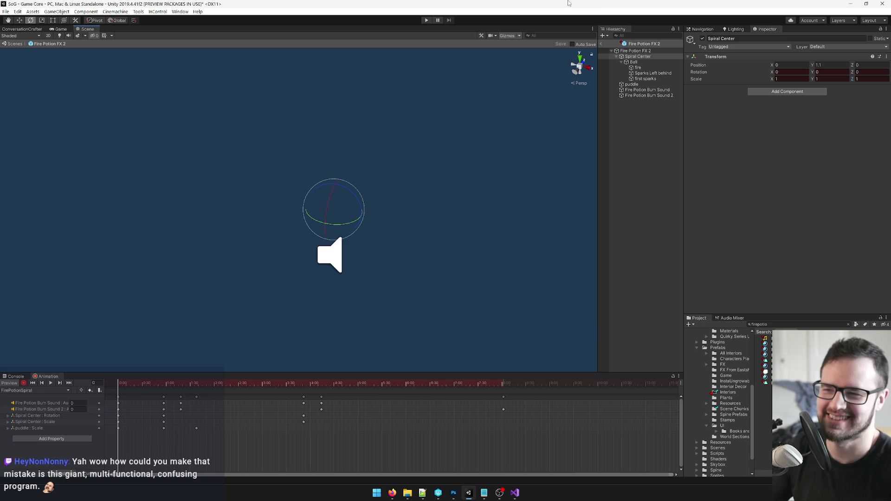
Step: Exit prefab mode back to the Game Core scene and orbit for a wider view
click(602, 44)
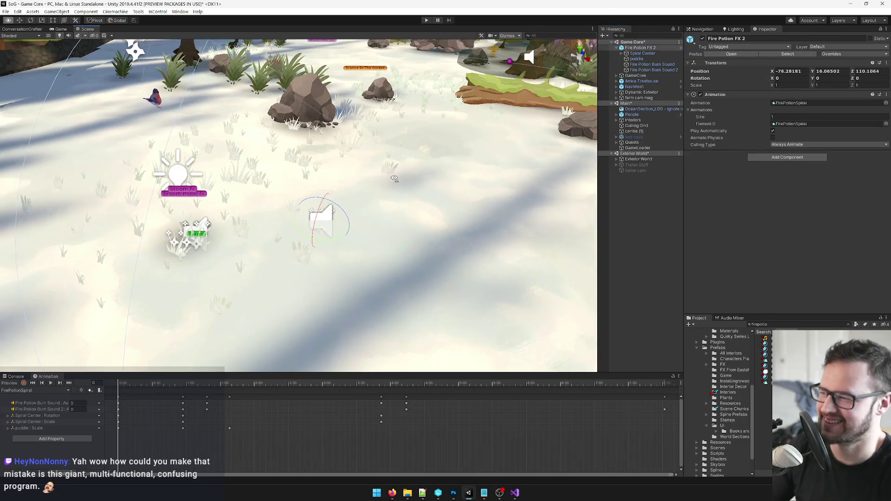
scroll(380, 170, up, 3)
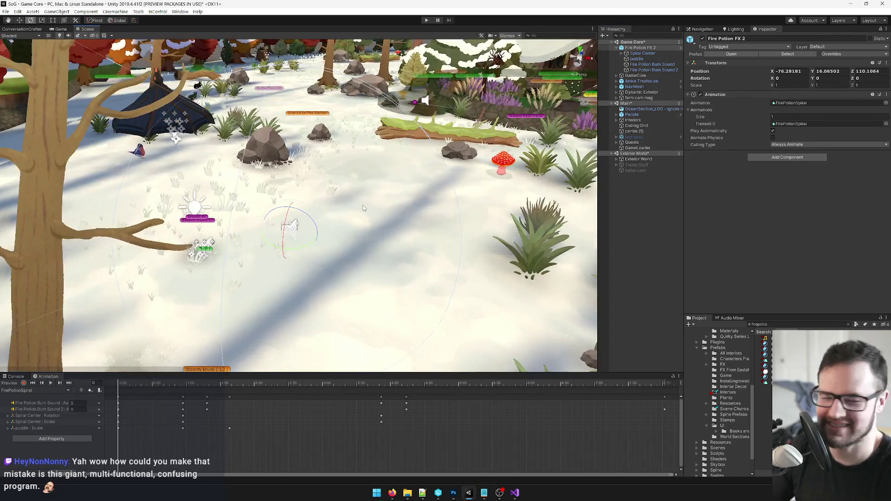
scroll(346, 217, up, 2)
drag(346, 218, 306, 212)
Step: Scrub the spiral animation in the scene, select Spiral Center, and switch to the Game view
click(138, 383)
mouse_move(143, 385)
mouse_down()
mouse_move(323, 389)
mouse_move(144, 377)
mouse_move(117, 383)
mouse_up()
drag(278, 223, 237, 247)
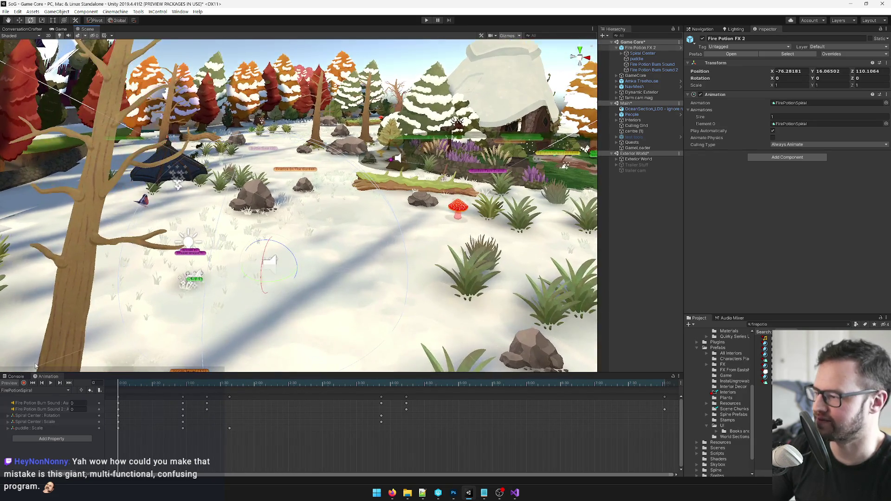
click(648, 54)
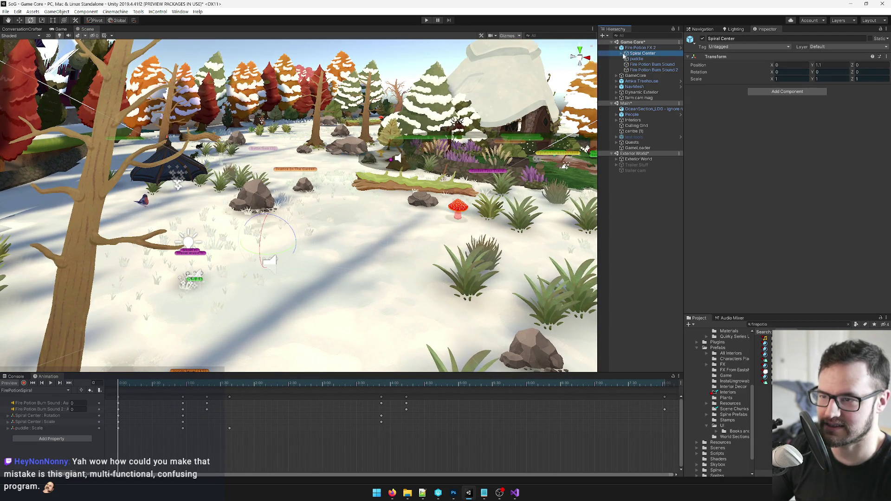
click(60, 28)
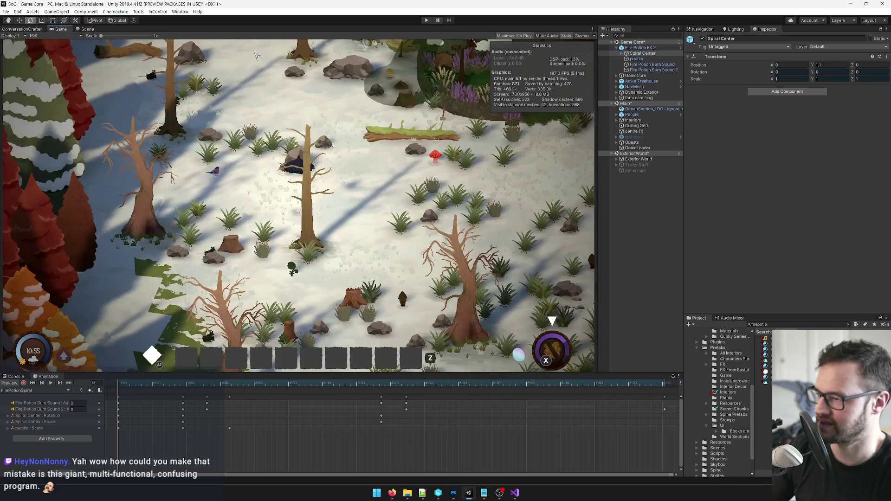
Step: Expand Spiral Center, select Ball, and view it in the Scene, then the Game view
click(625, 53)
click(639, 59)
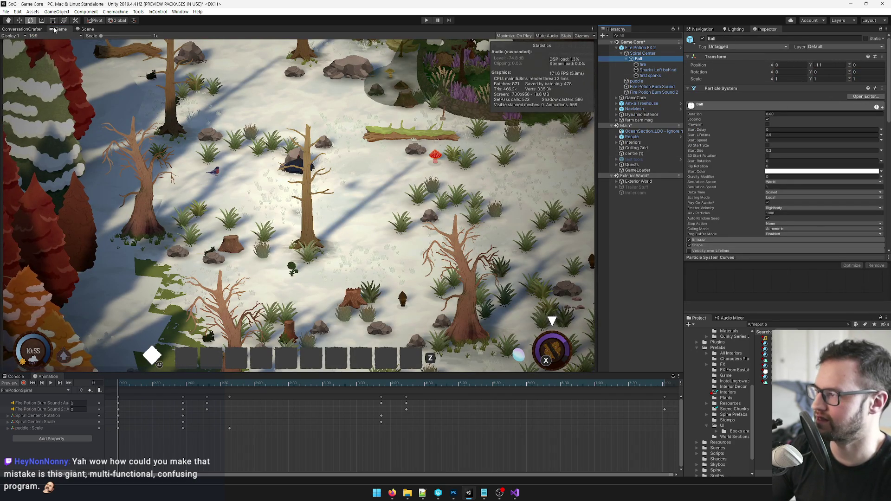
click(85, 29)
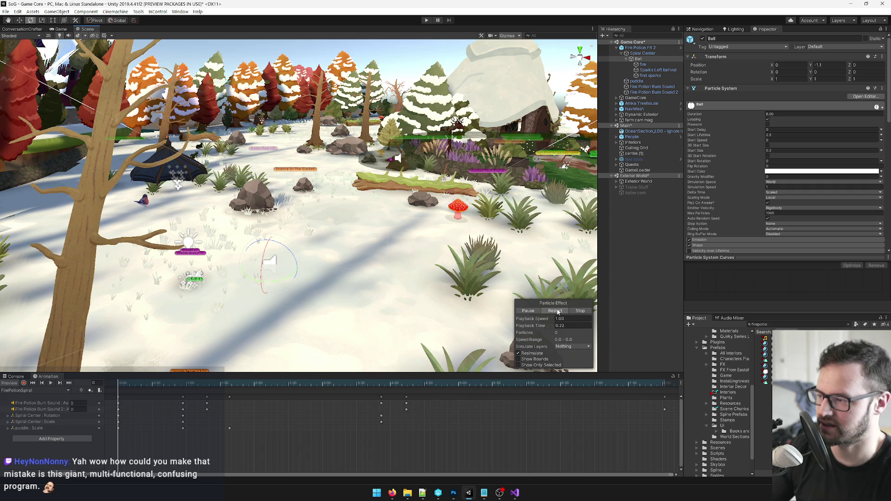
key(w)
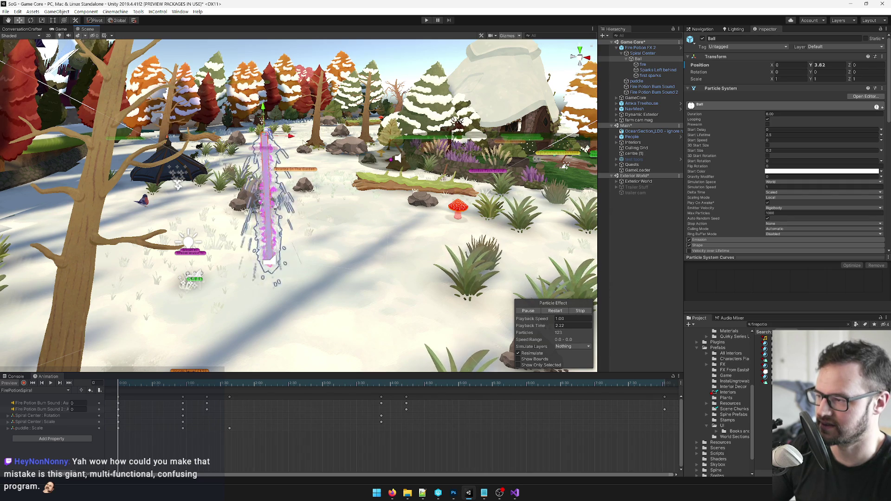
key(ctrl+2)
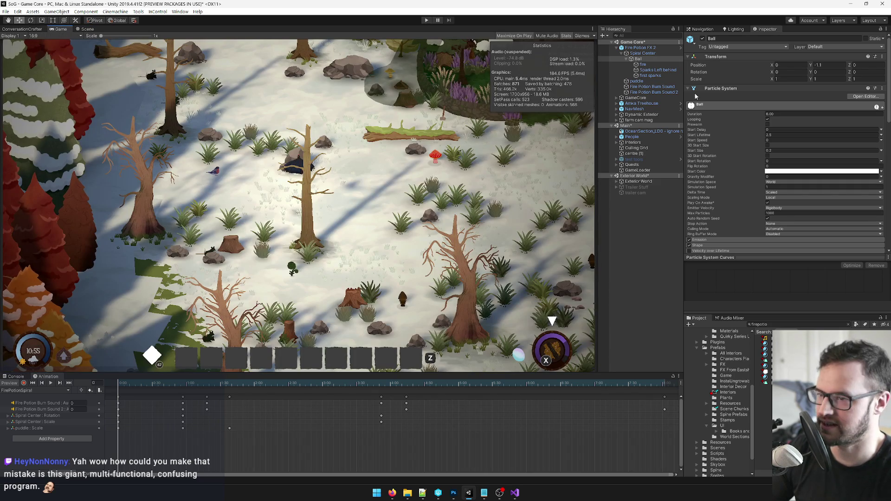
Step: Play the spiral animation preview, reselect Ball, and enter Play mode
click(647, 54)
click(51, 383)
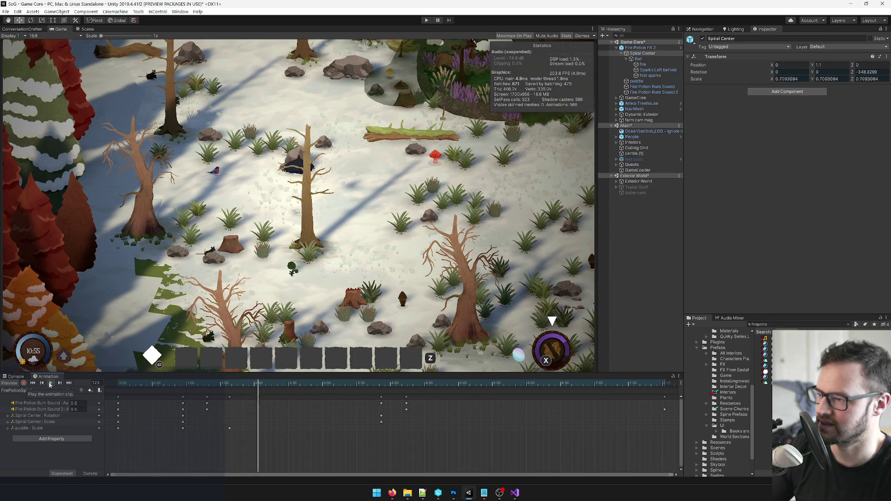
click(643, 64)
click(639, 59)
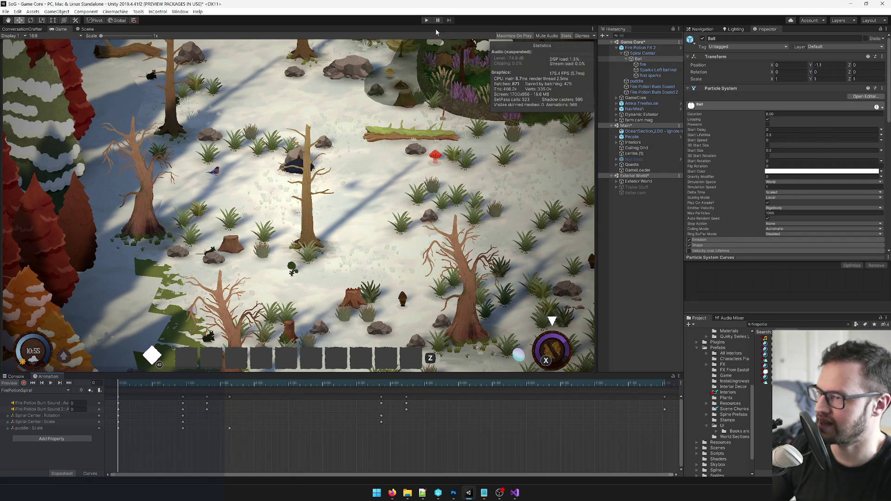
click(427, 20)
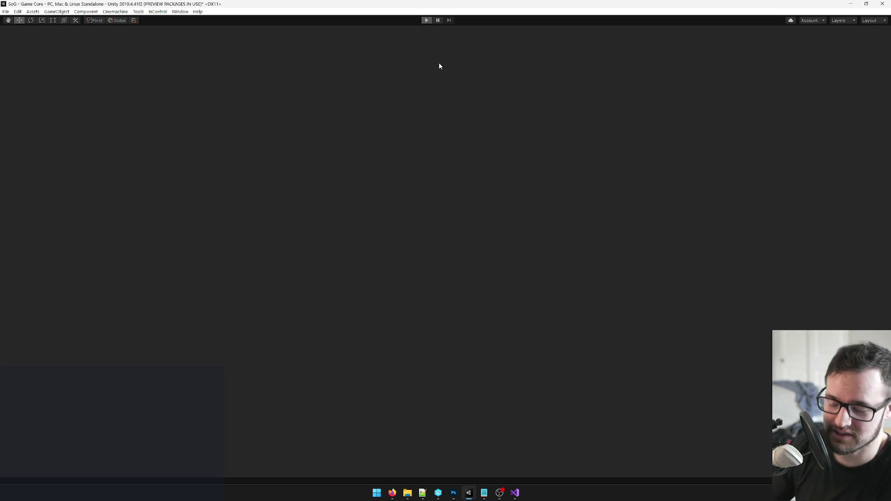
Step: Raise the system volume while the castle level runs, then stop Play mode
key(XF86AudioRaiseVolume)
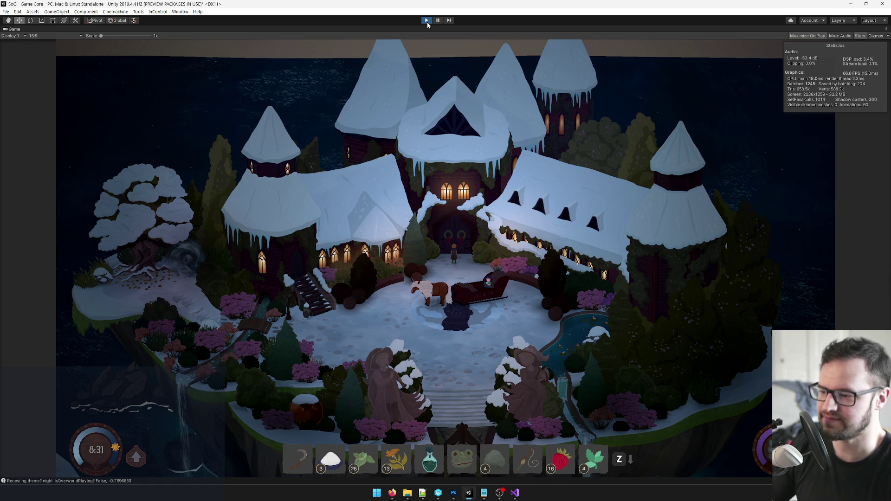
click(427, 21)
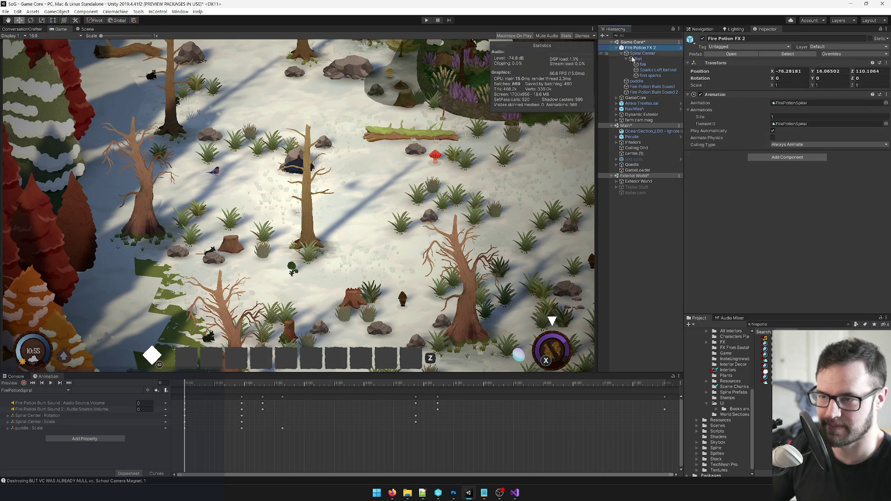
Step: Assign Developer Start Settings as GameCore's Game Start Settings
click(635, 98)
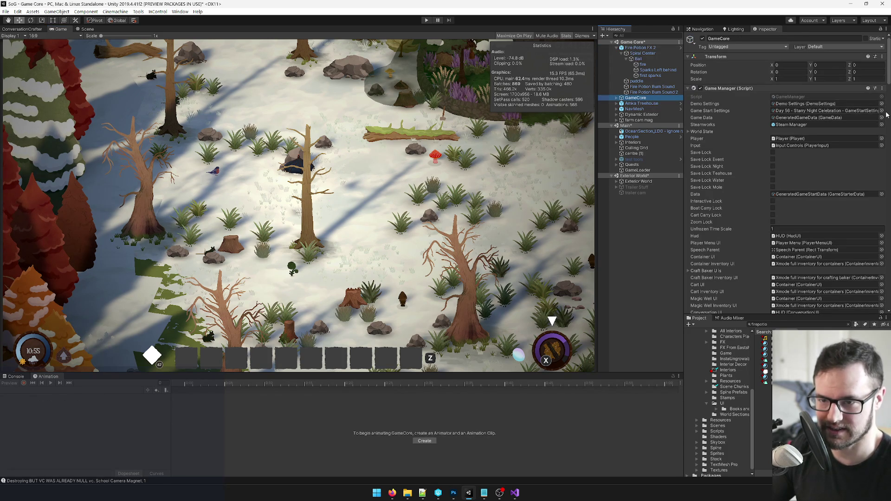
click(881, 111)
text(deve)
click(276, 151)
double_click(276, 152)
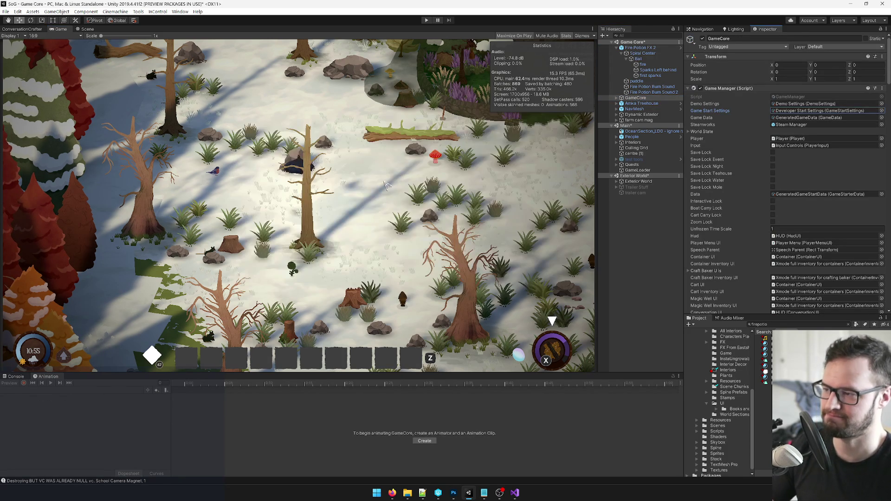
Step: Select Ball and play, then stop, the spiral animation preview
click(639, 59)
click(51, 383)
click(51, 383)
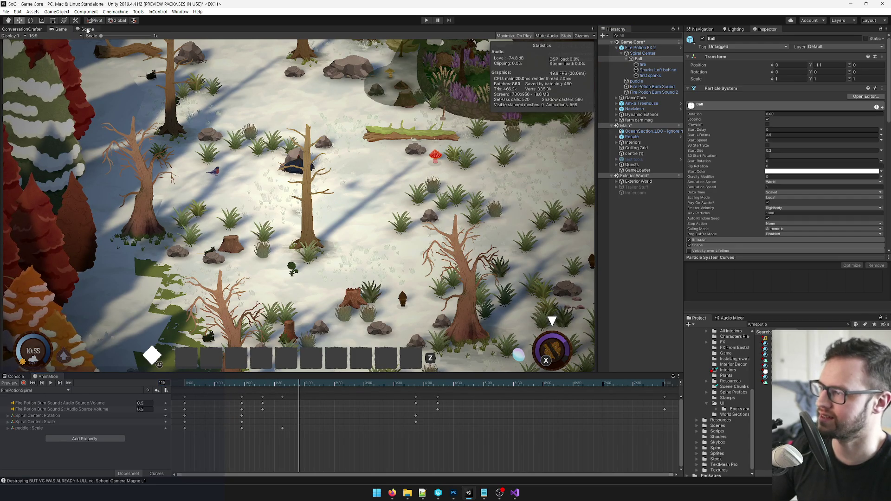
Step: Play the spiral animation preview in the Game view, restarting it once
click(87, 30)
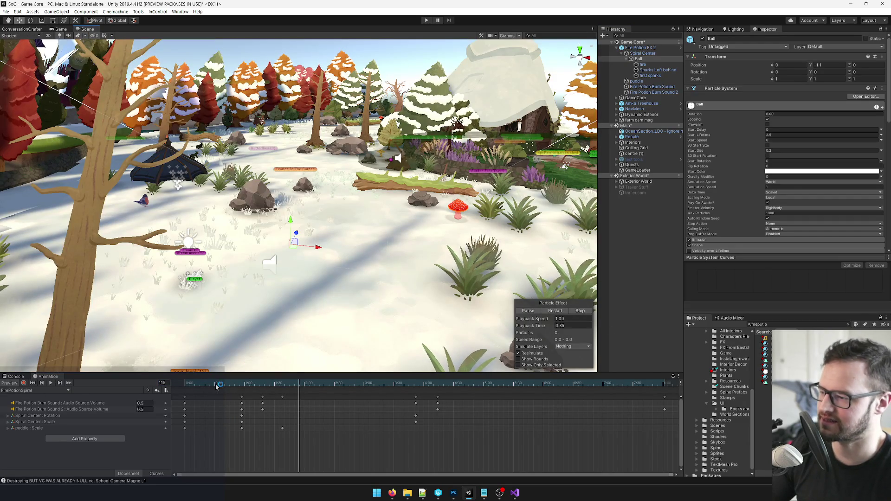
key(ctrl+2)
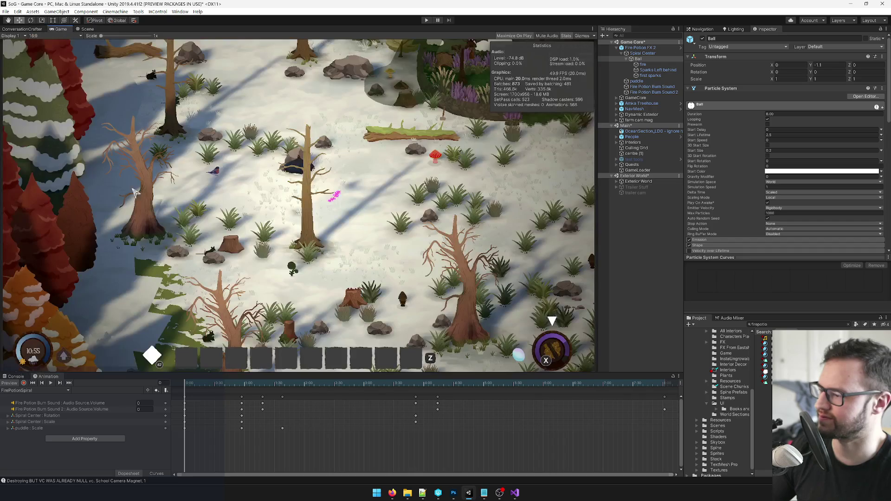
click(52, 383)
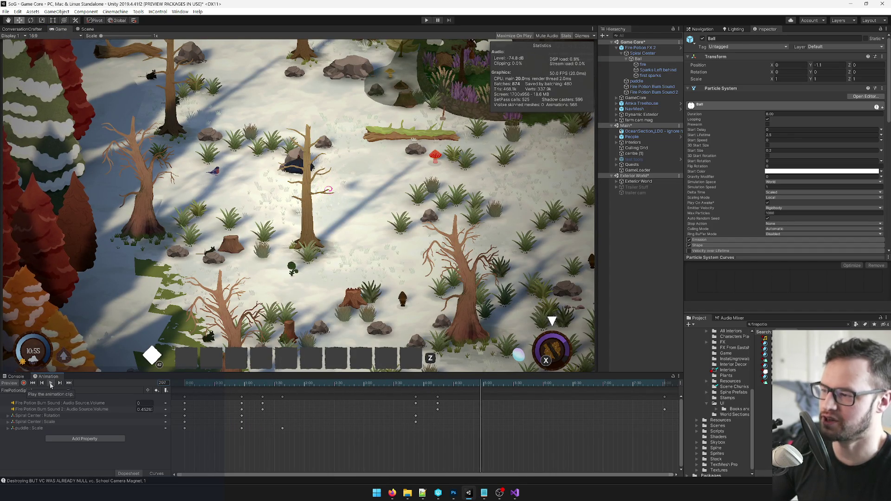
key(shift+comma)
click(51, 383)
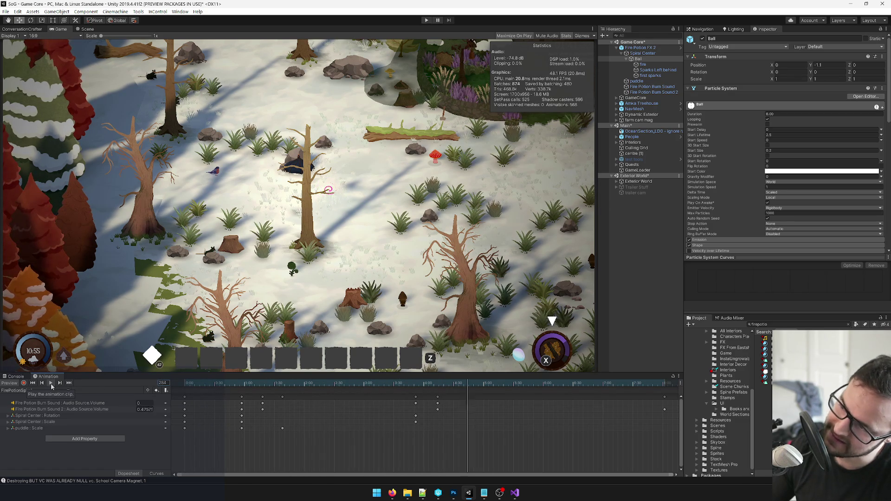
Step: Rewind and replay the clip, then open the Fire Potion FX 2 prefab for editing
click(61, 384)
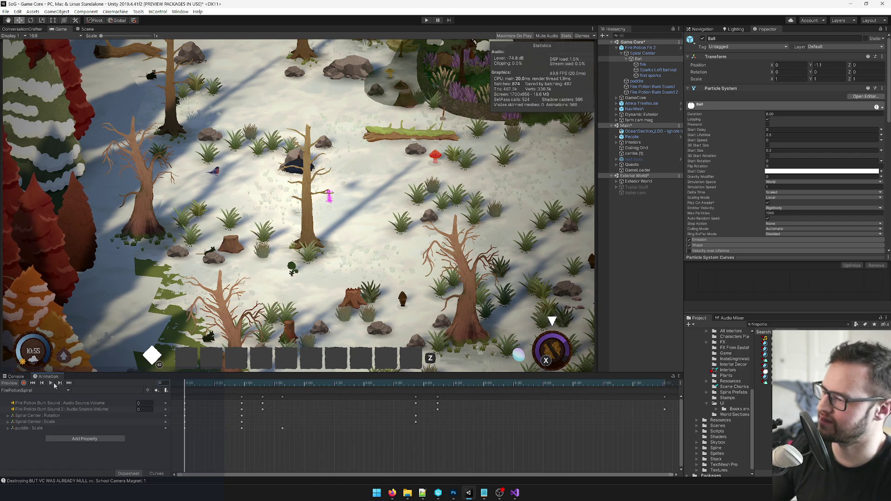
click(52, 385)
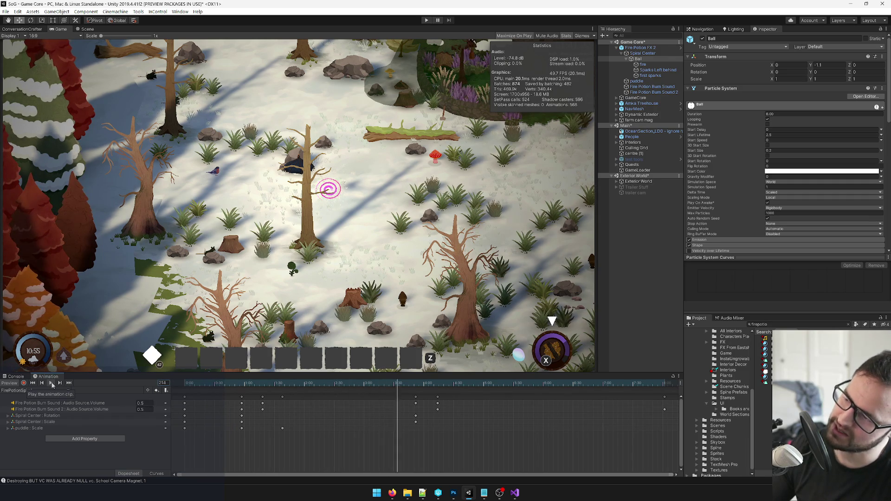
click(60, 383)
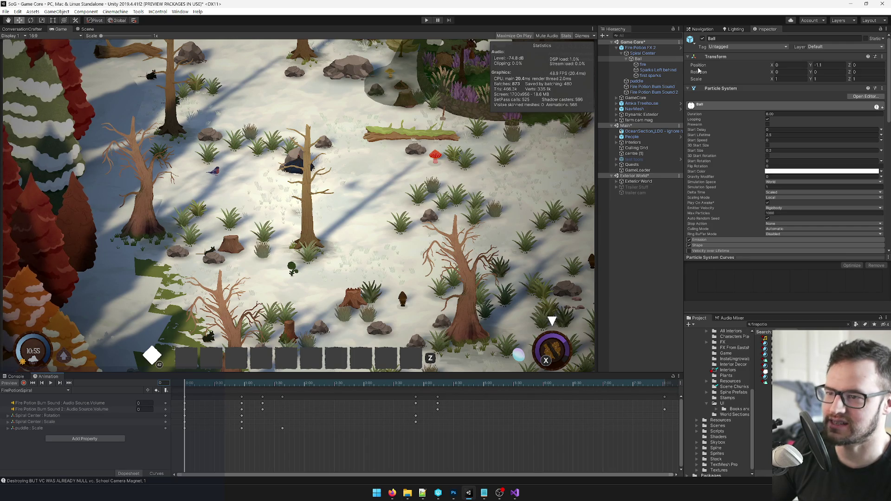
click(640, 47)
click(681, 48)
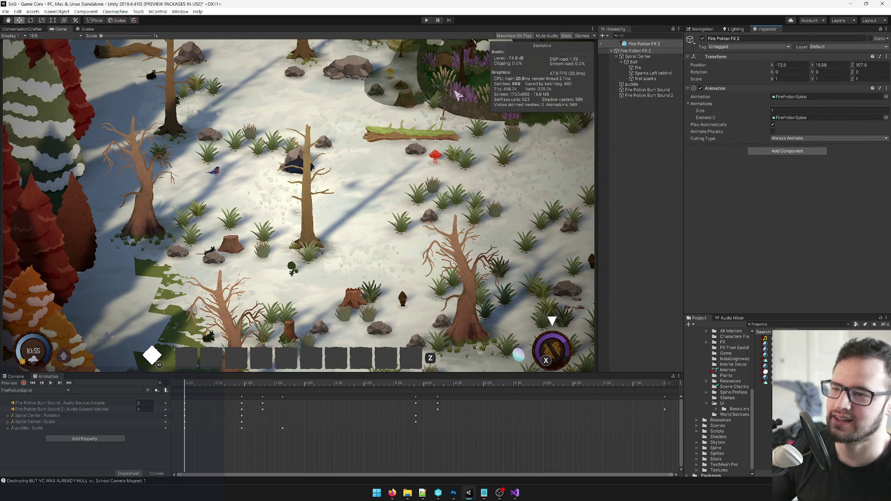
Step: Set the Spiral Center's Position Y to 1.5 in the prefab
click(85, 29)
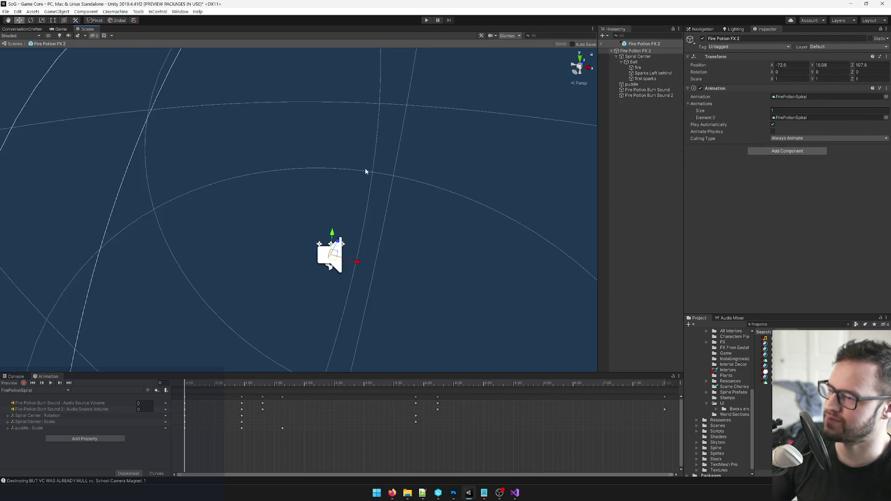
click(651, 56)
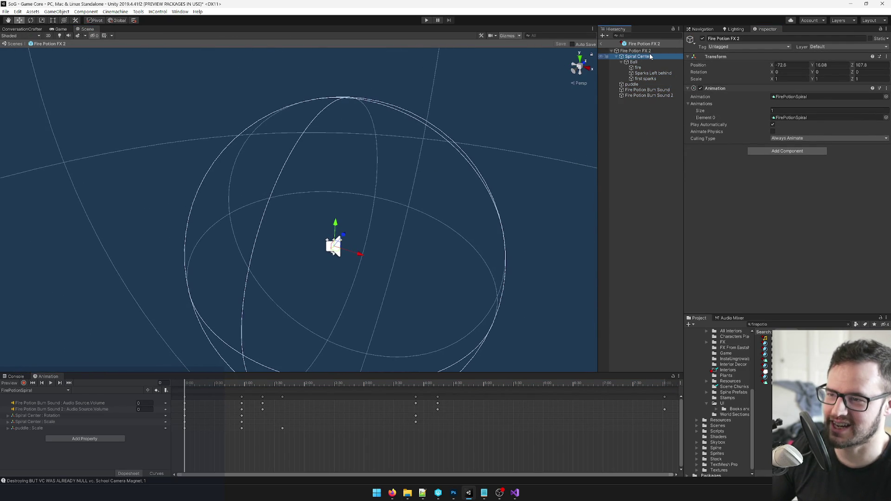
right_click(830, 64)
click(825, 65)
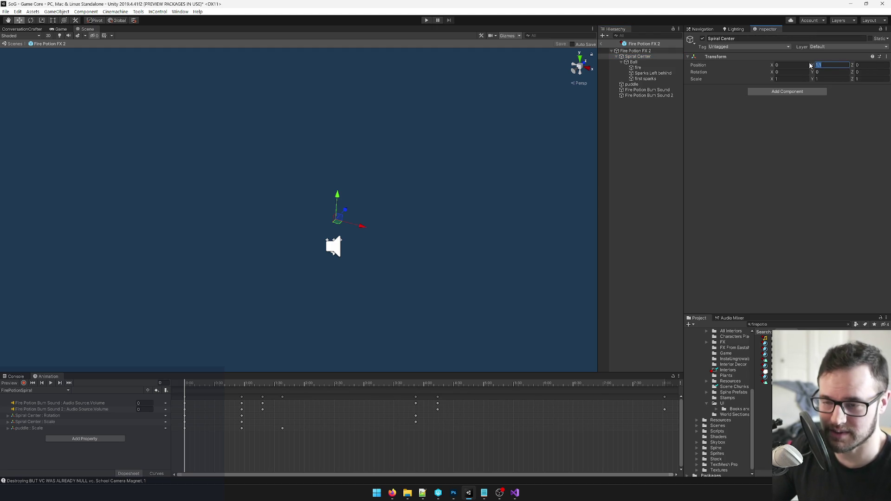
text(1.5)
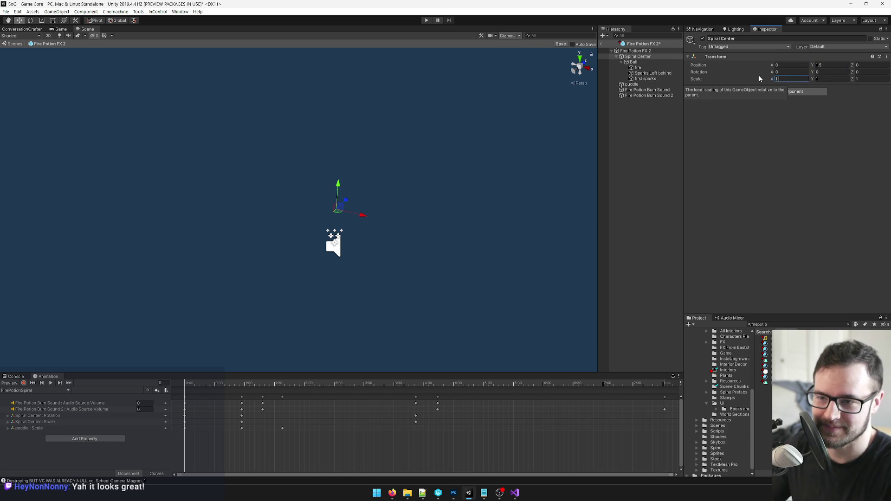
Step: Set the Spiral Center's scale to 1.4 and save the prefab
key(Tab)
text(1.4)
key(Tab)
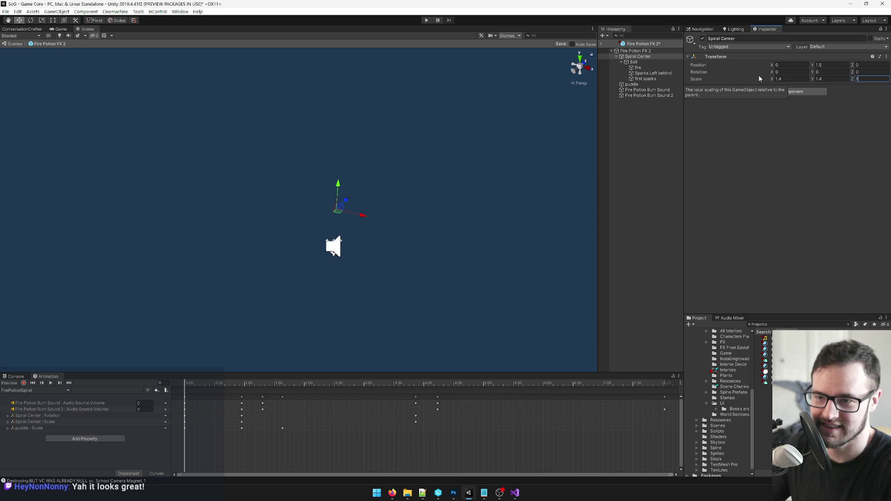
click(561, 44)
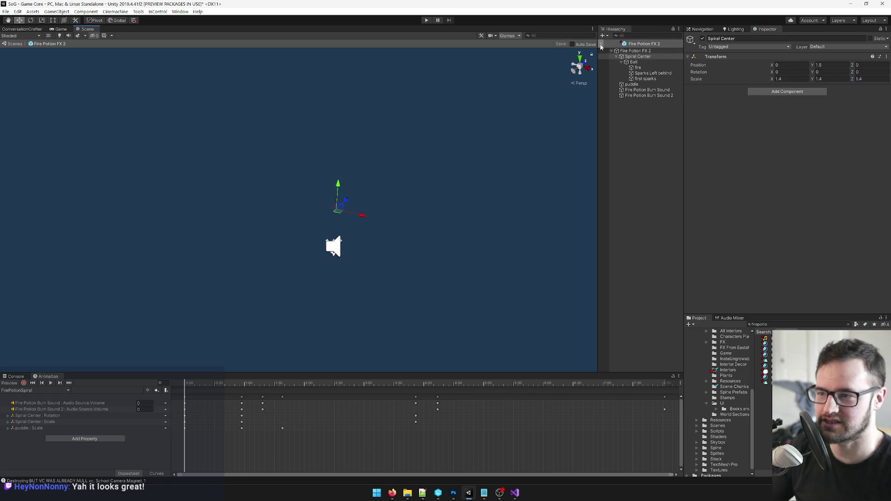
Step: Reopen the prefab with recording on and key Spiral Center's scale at 1.4
click(601, 44)
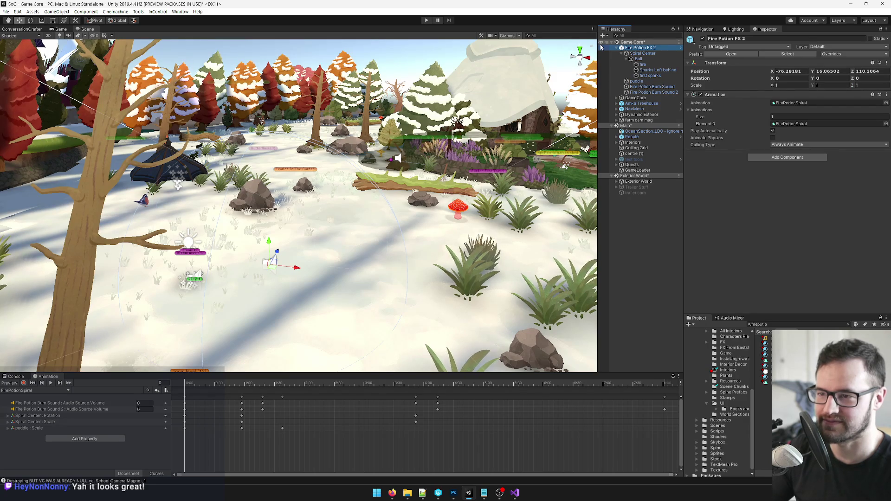
click(731, 54)
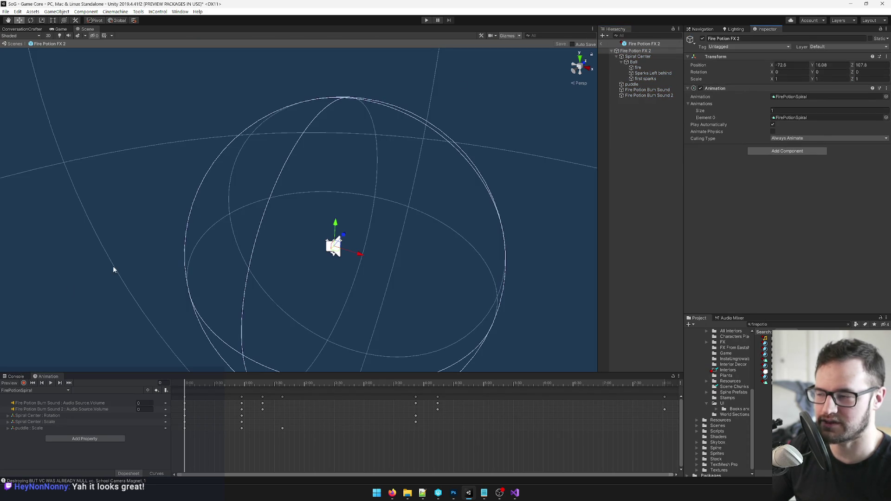
click(23, 383)
click(638, 57)
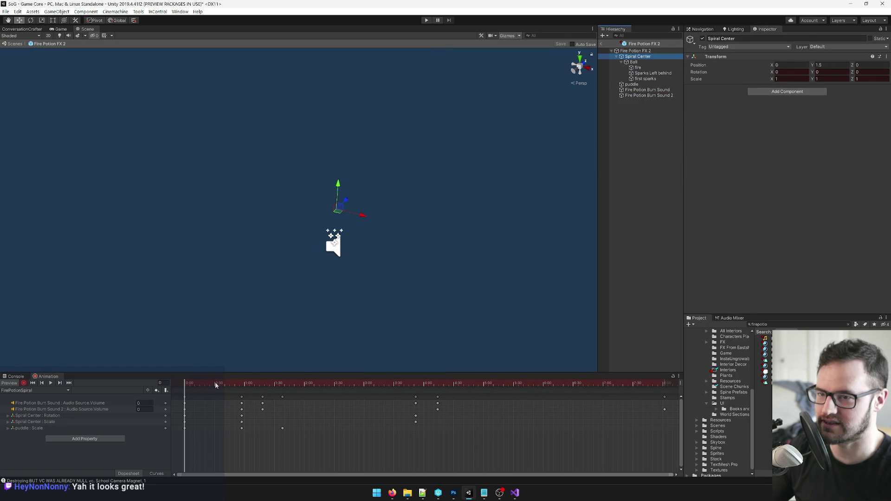
click(779, 79)
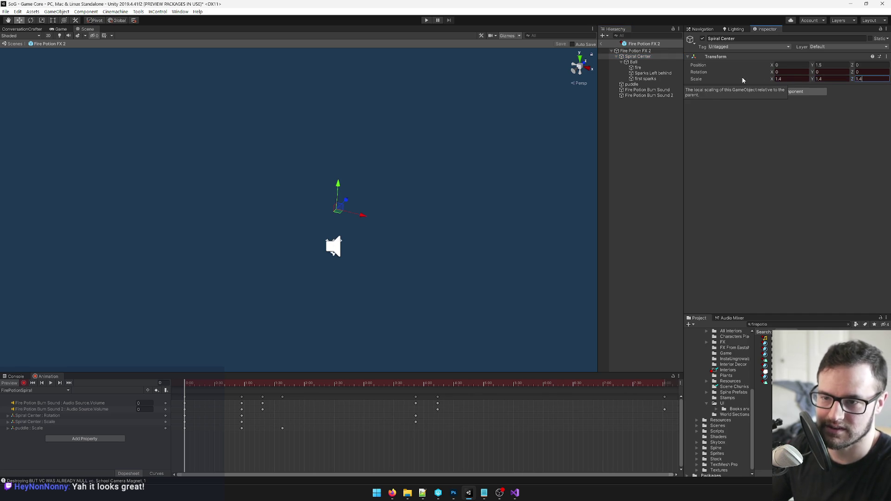
Step: Select the puddle keyframe and scrub to around frame 56
click(184, 429)
click(245, 385)
drag(243, 387, 241, 387)
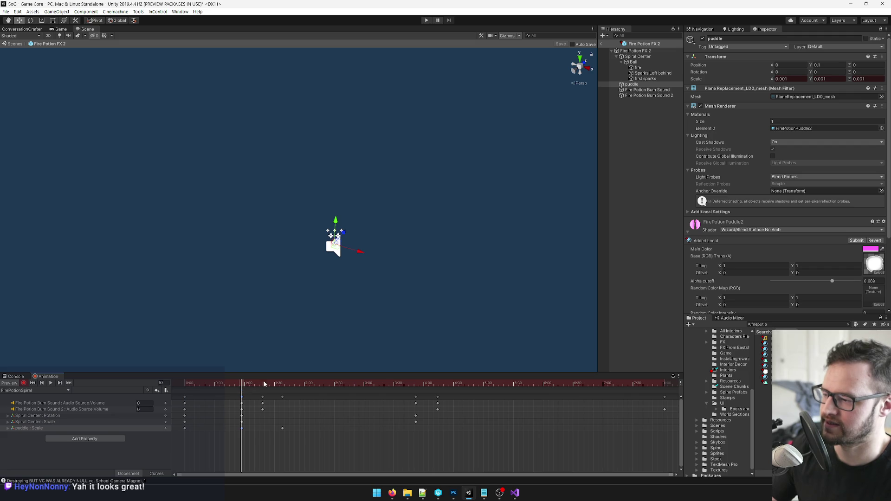
click(634, 62)
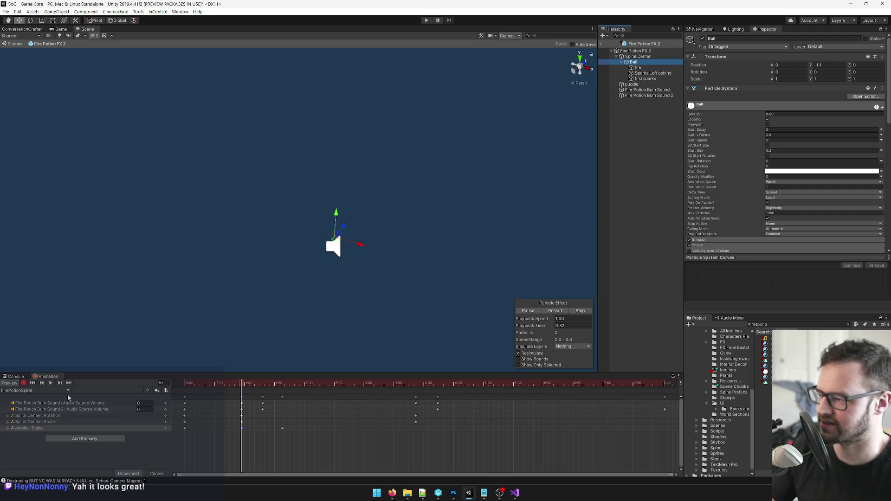
click(51, 384)
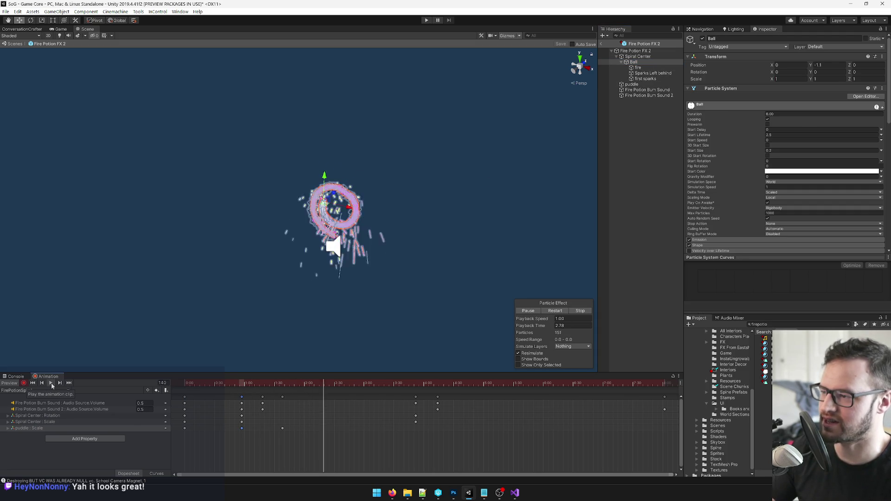
scroll(146, 253, up, 3)
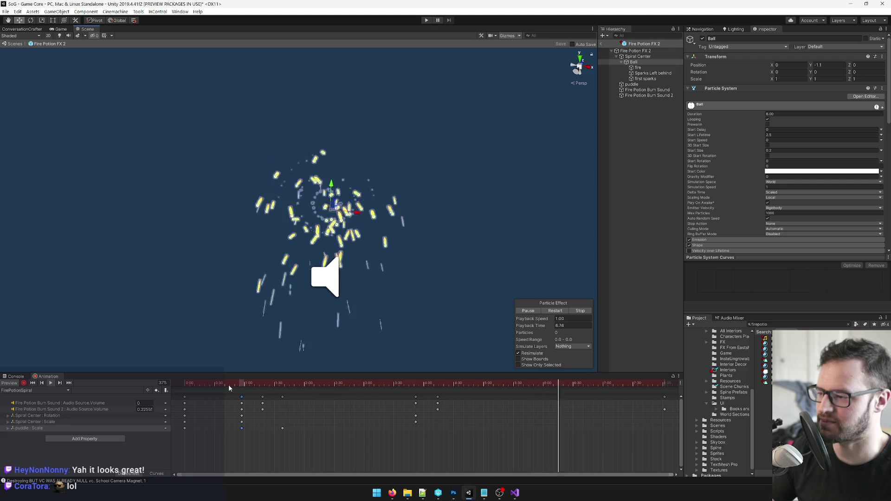
drag(229, 384, 167, 384)
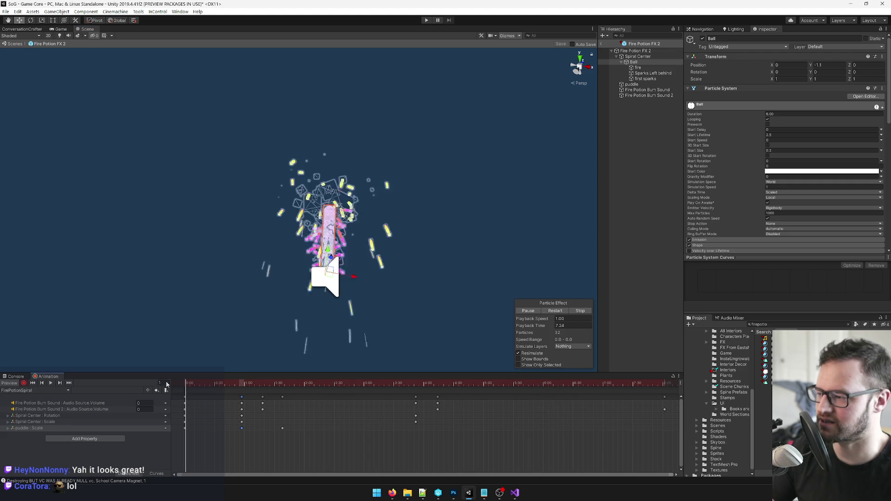
click(52, 385)
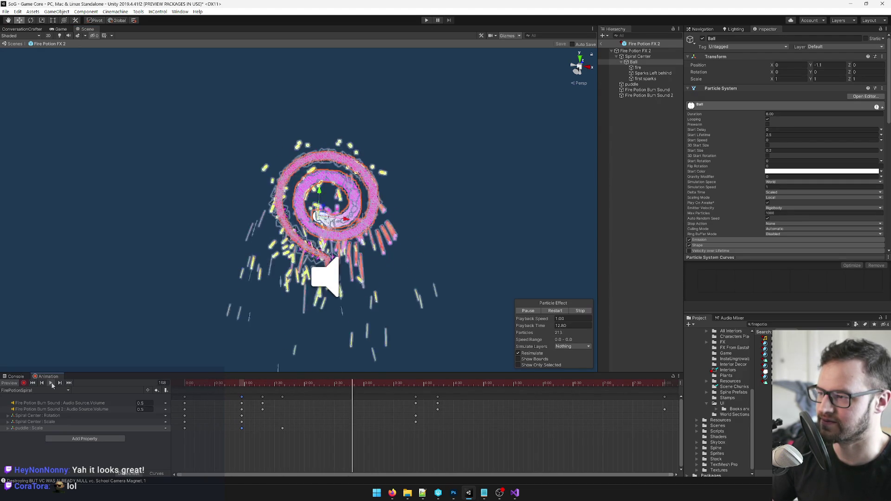
click(52, 386)
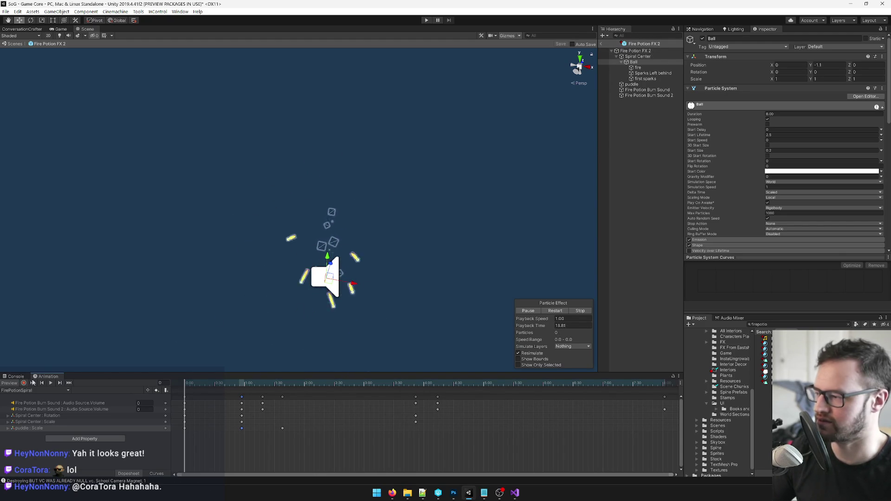
Step: Switch between Spiral Center and Ball, then inspect Spiral Center's Y position
click(634, 57)
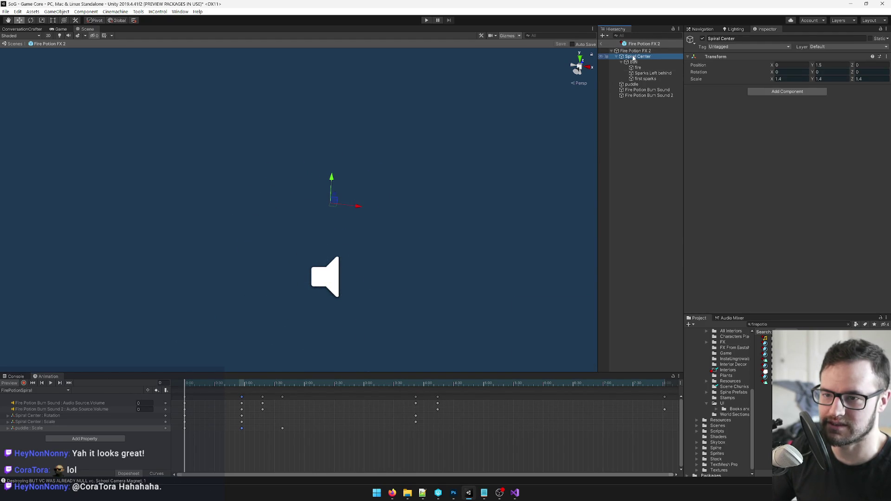
click(634, 63)
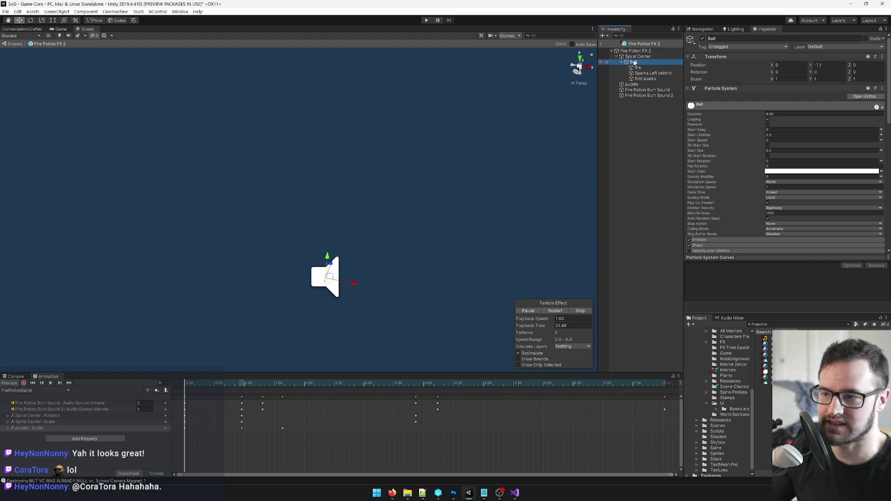
click(638, 57)
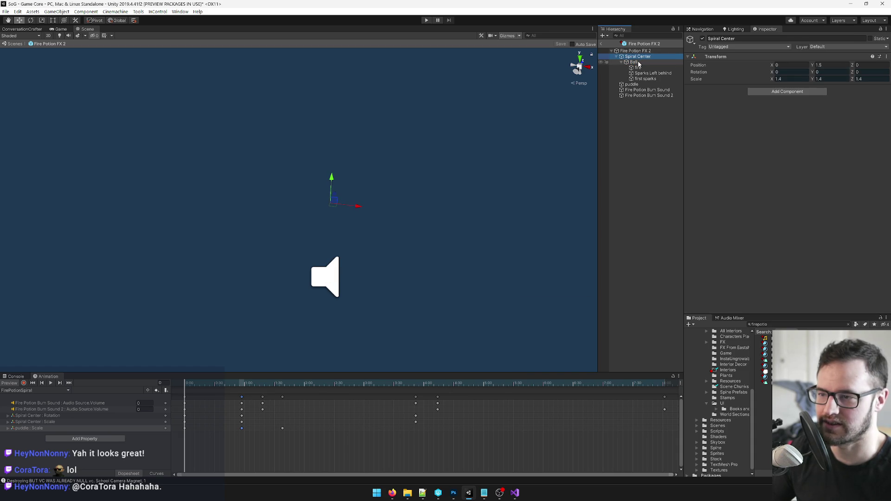
click(639, 63)
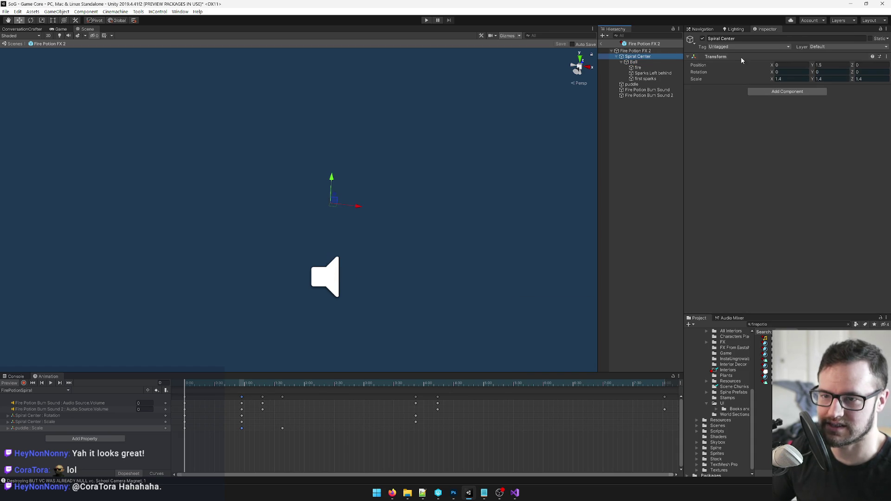
click(820, 66)
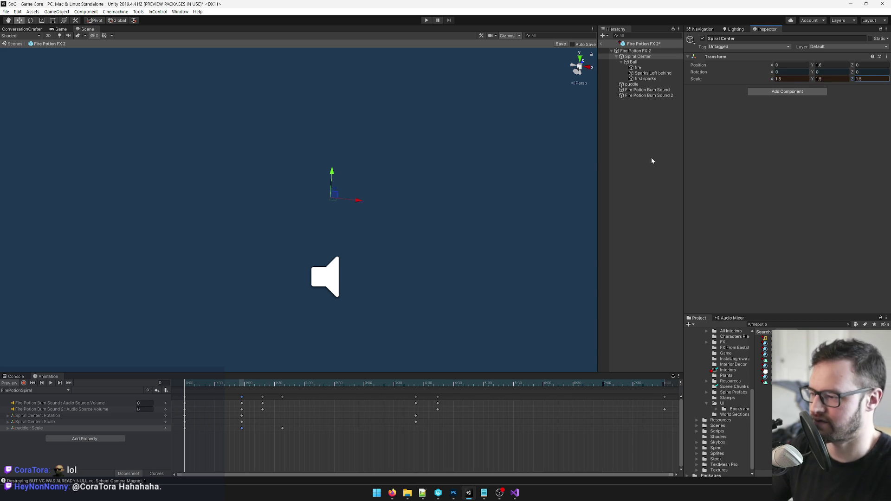
Step: With recording on, key Spiral Center's scale at 1.5 on X, Y and Z
click(24, 383)
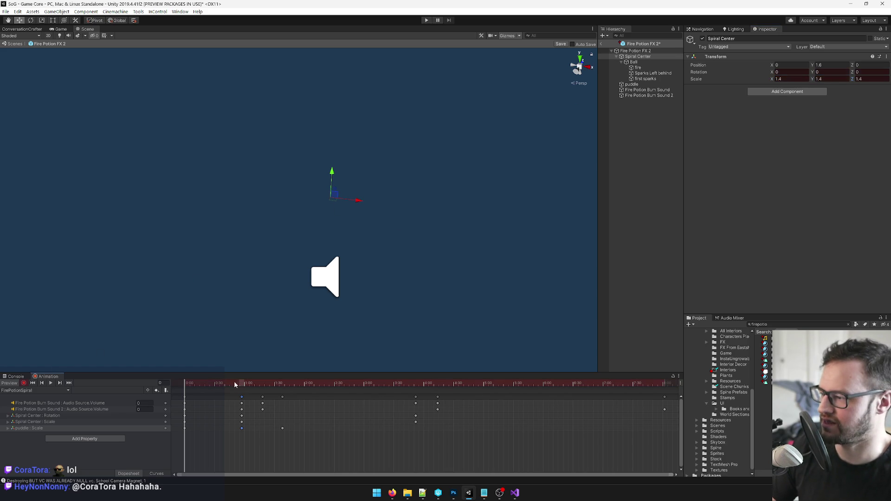
click(781, 79)
text(1.5)
key(Tab)
text(1.5)
key(Tab)
text(1.5)
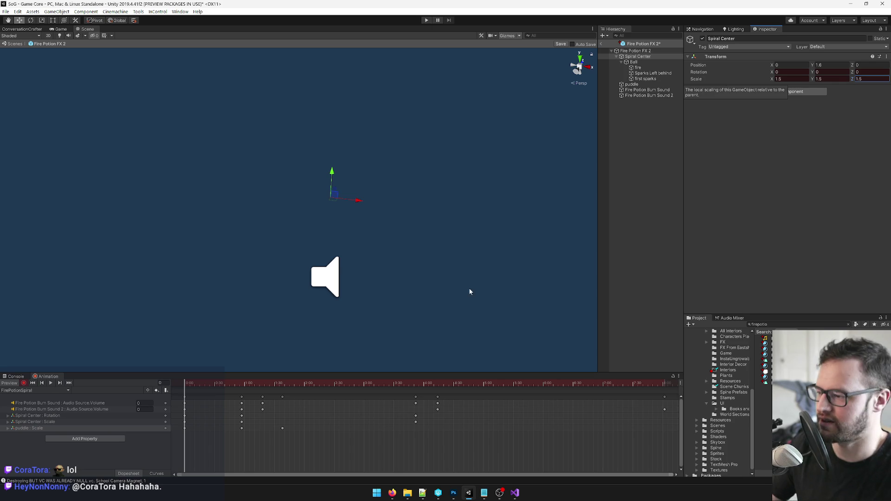
Step: Jump to and select the puddle scale keyframes
click(187, 428)
click(187, 427)
click(242, 383)
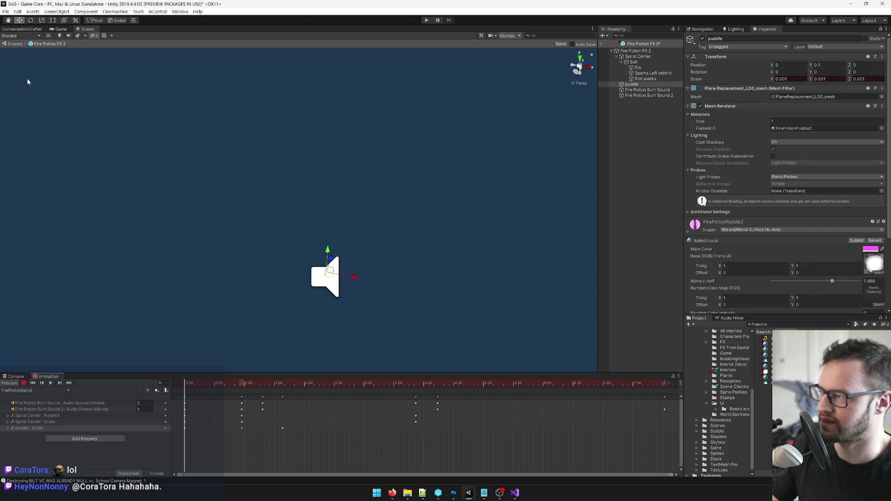
click(21, 383)
click(638, 57)
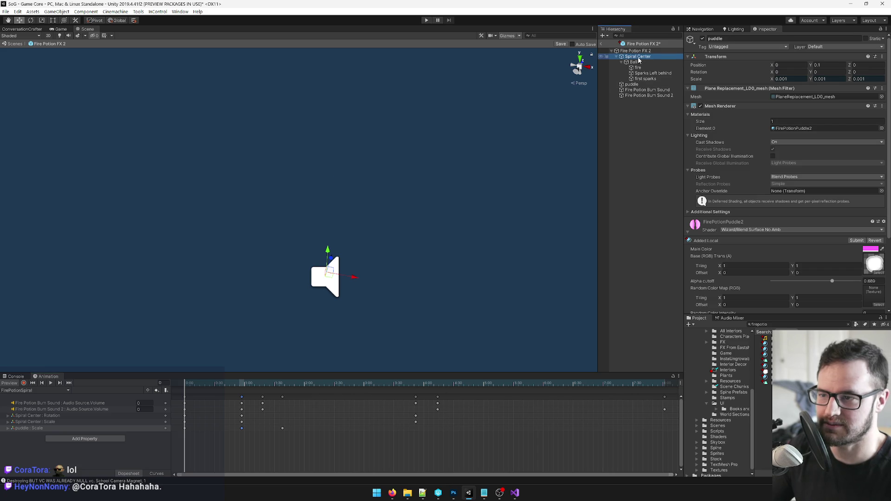
click(639, 62)
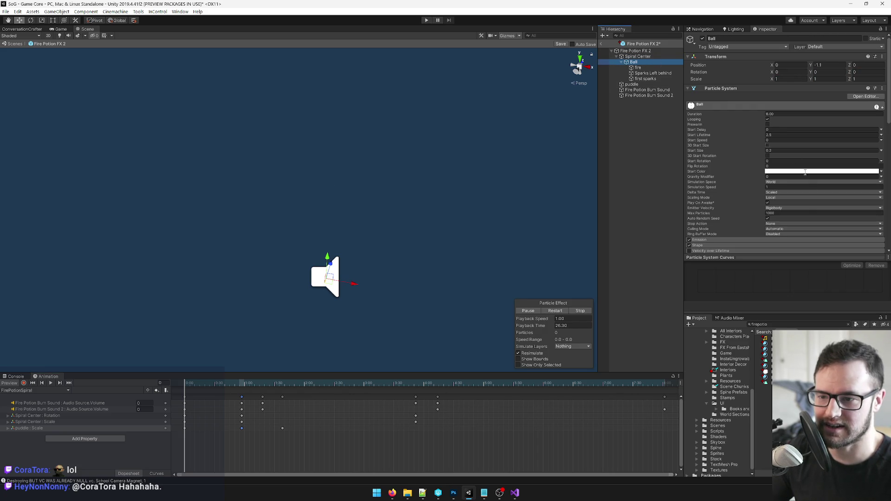
click(773, 196)
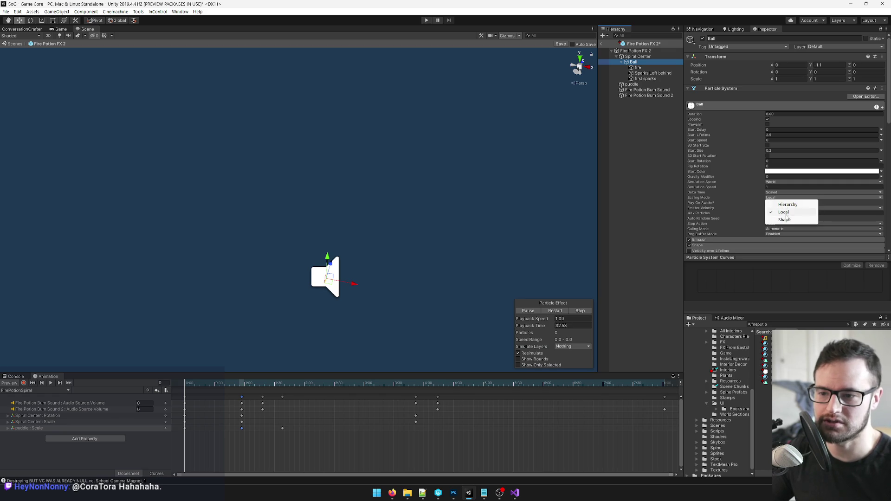
key(Escape)
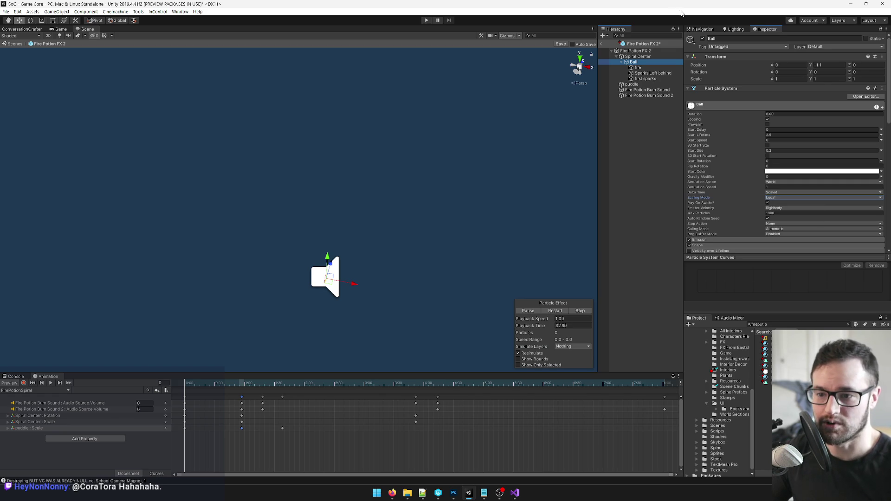
click(773, 192)
key(Escape)
click(775, 197)
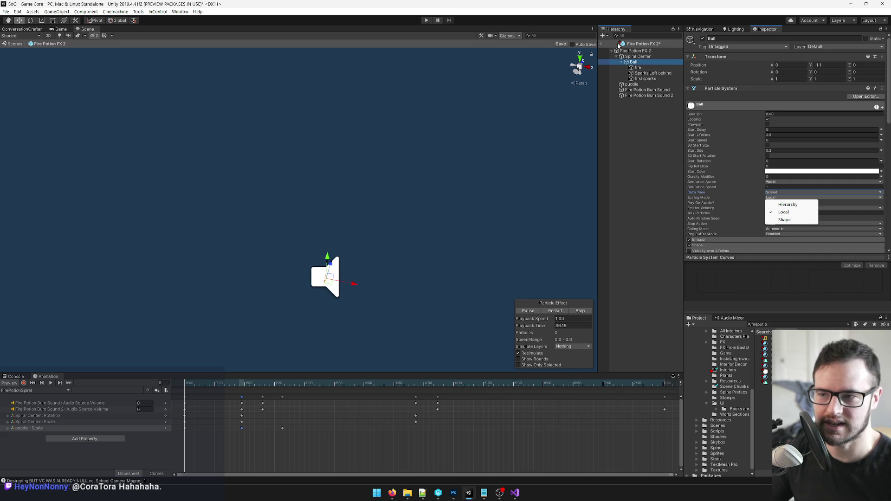
key(Escape)
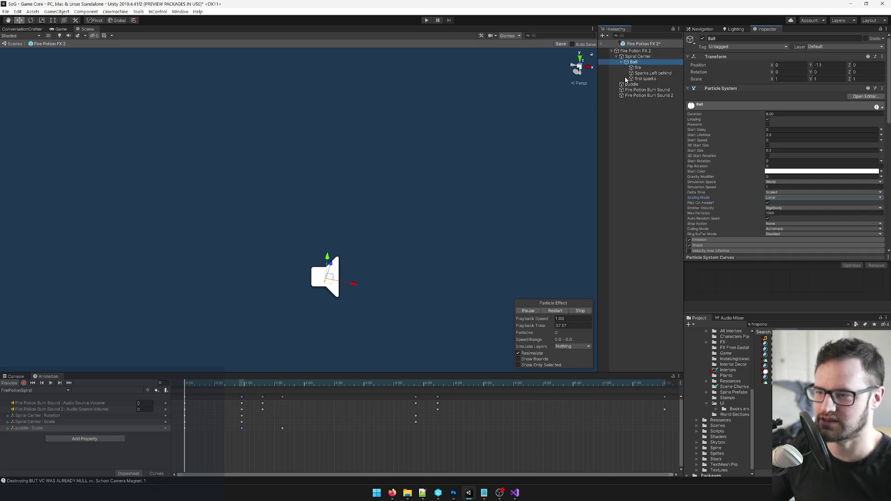
click(51, 383)
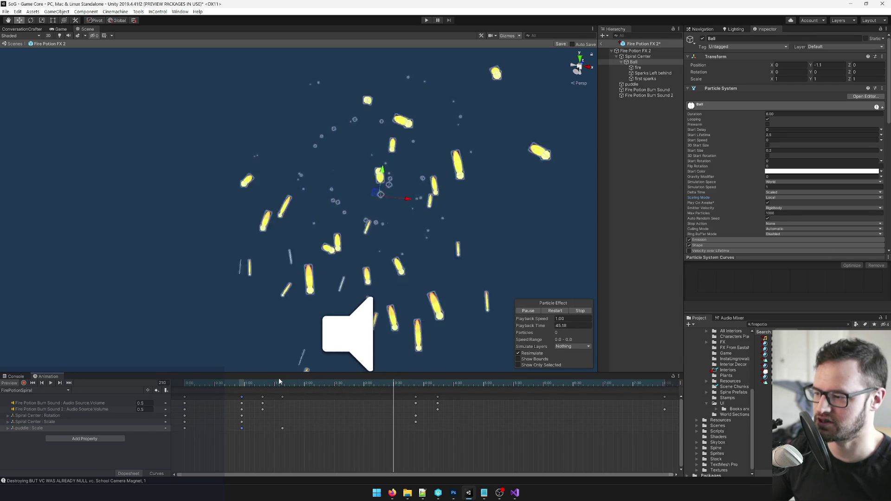
click(51, 384)
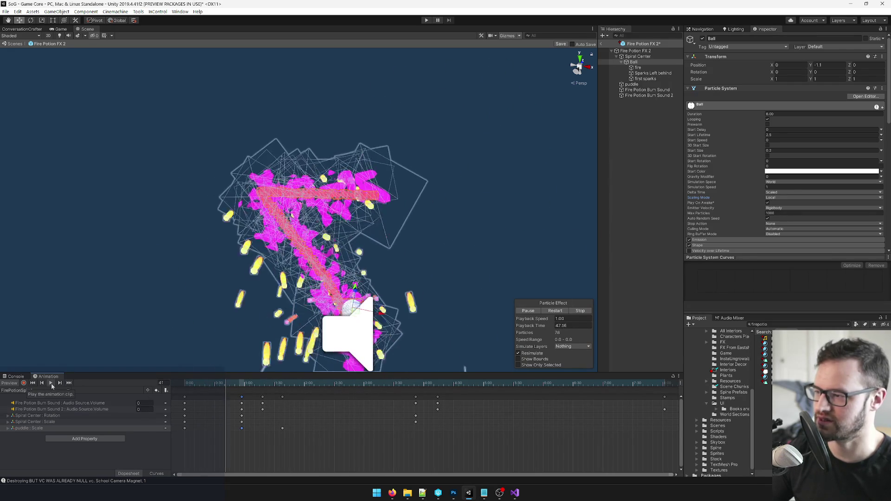
click(51, 384)
key(shift+comma)
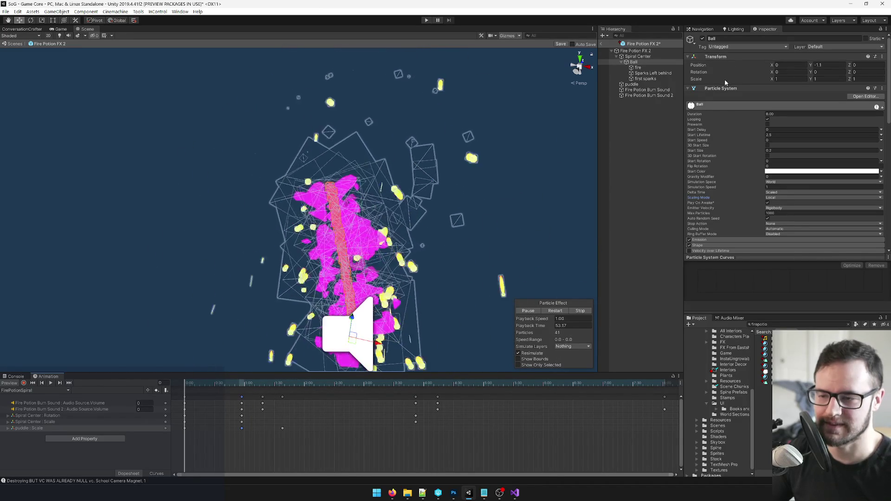
click(779, 198)
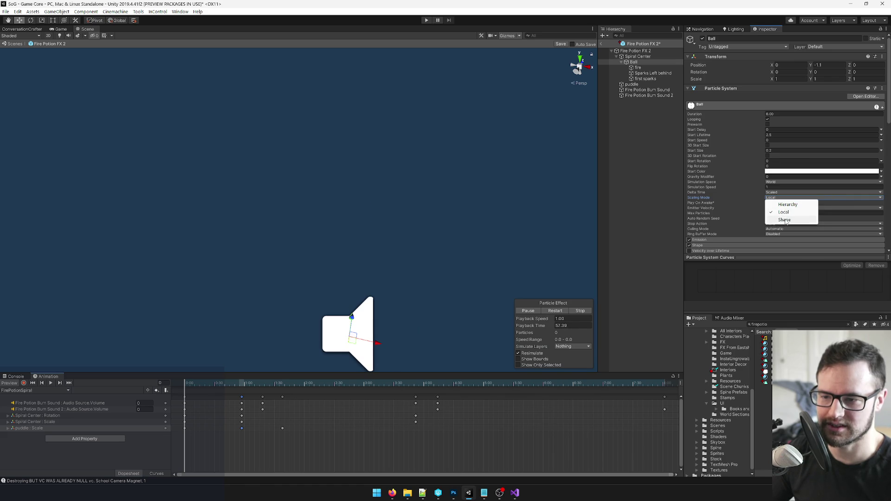
Step: Preview the Ball particles with Shape scaling, then revert Scaling Mode to Local
click(785, 220)
click(51, 383)
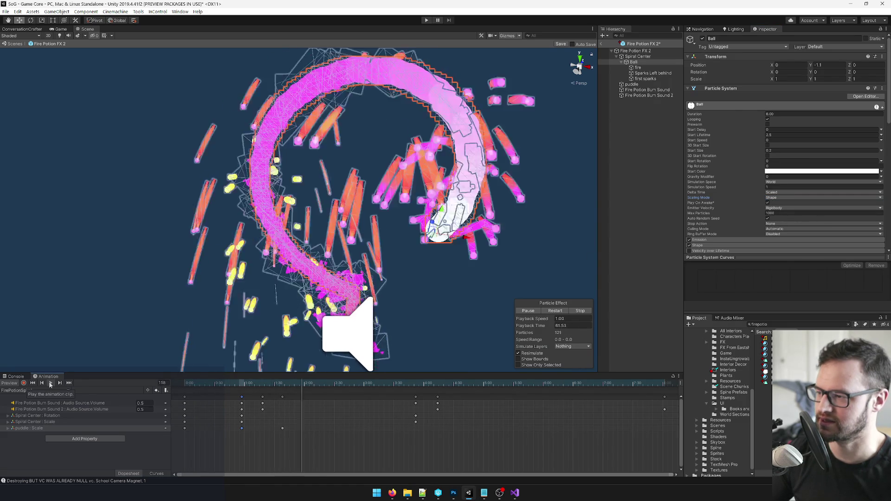
click(779, 198)
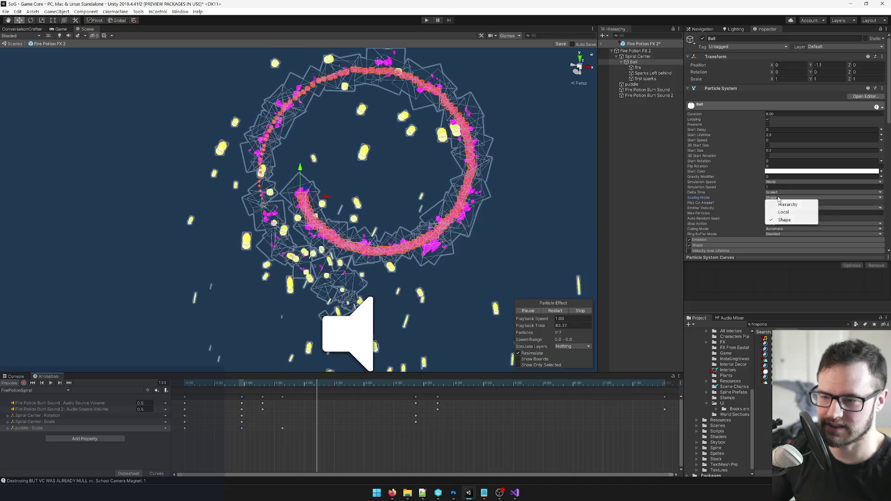
click(785, 212)
Step: Rewind and replay the spiral, select the fire particles, then stop the preview
click(246, 387)
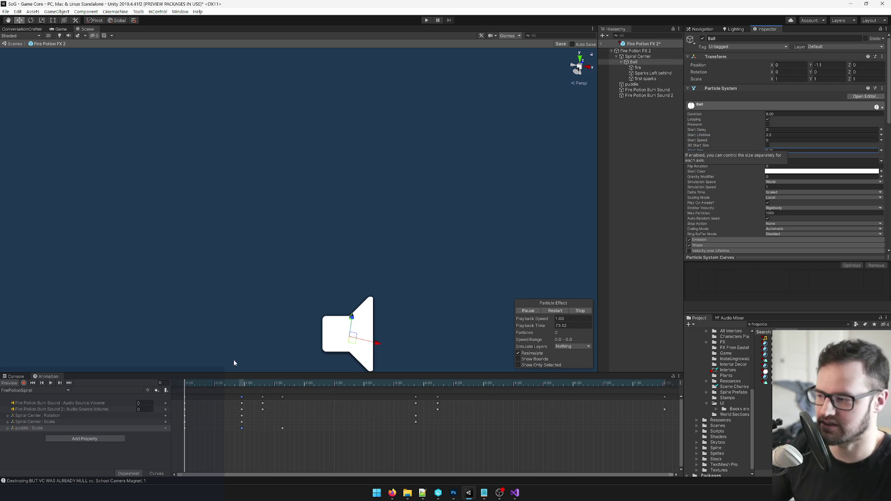
click(51, 383)
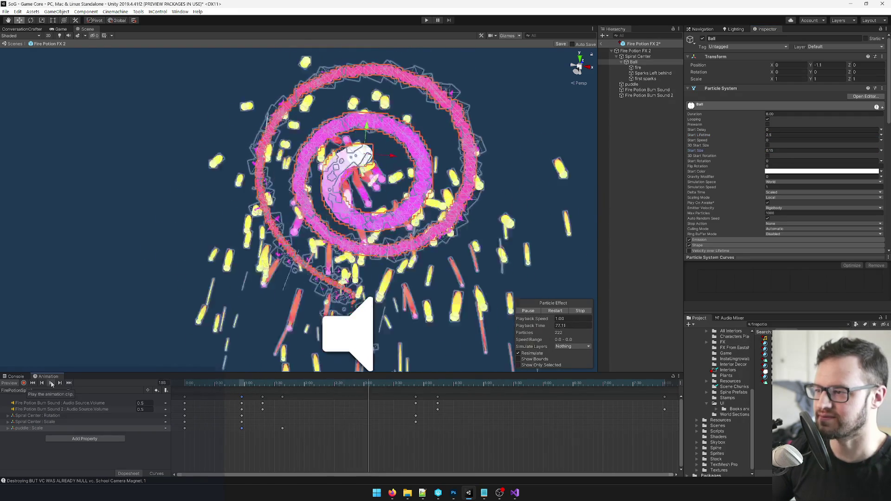
click(637, 69)
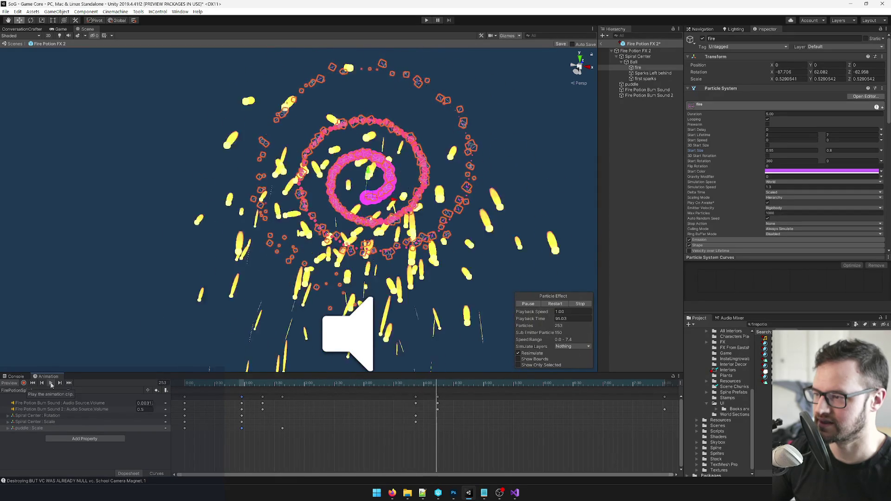
click(51, 384)
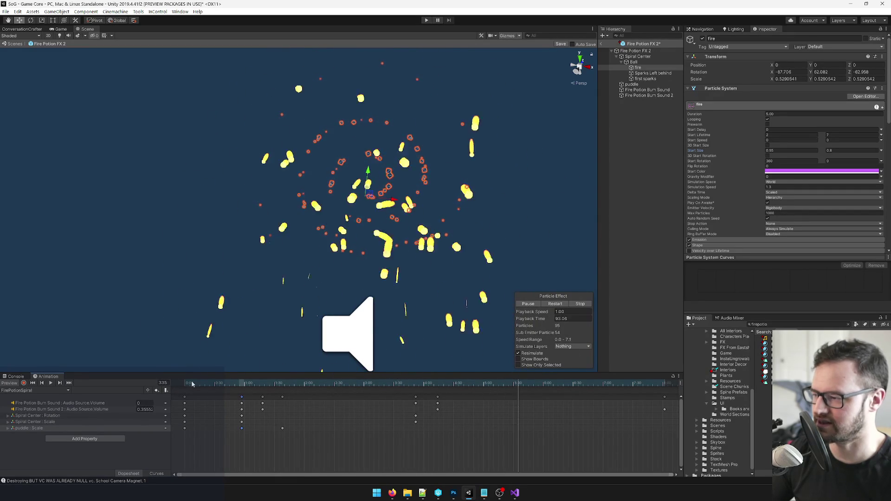
Step: Inspect first sparks' Trails settings and Spark material while playing the animation
click(643, 79)
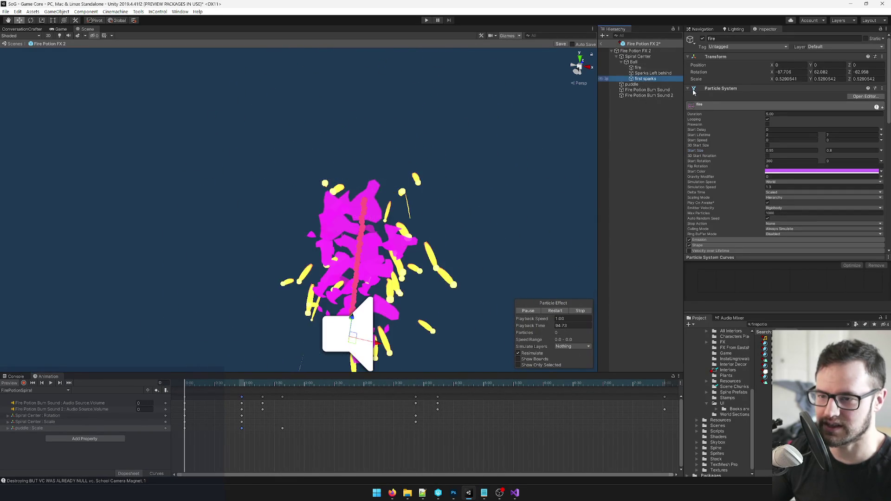
scroll(741, 139, down, 5)
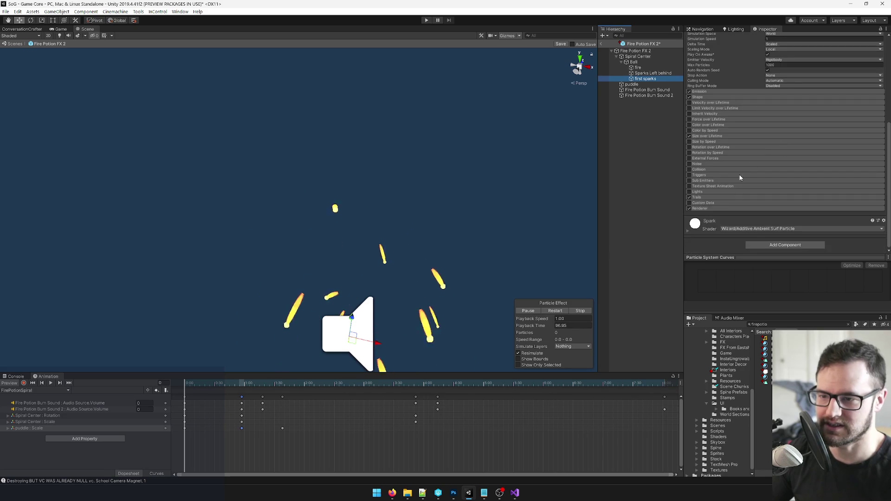
click(701, 197)
scroll(783, 165, down, 3)
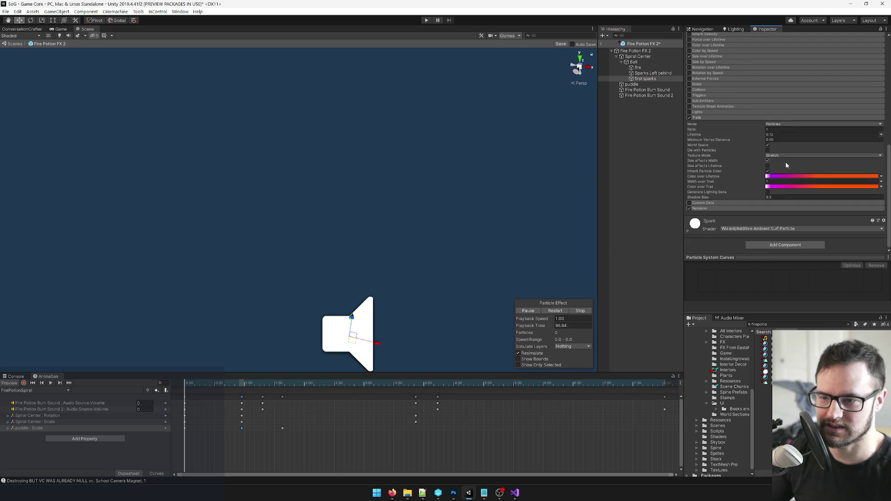
scroll(762, 159, up, 3)
scroll(754, 161, down, 3)
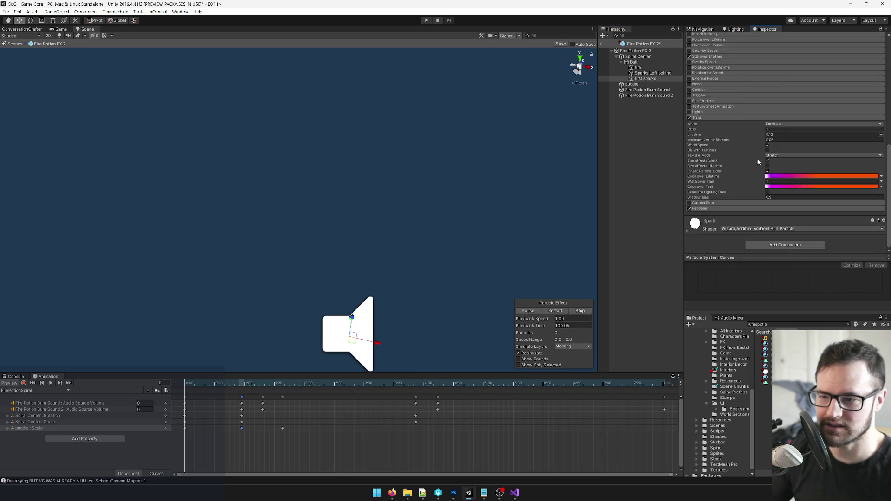
click(690, 232)
scroll(806, 200, down, 2)
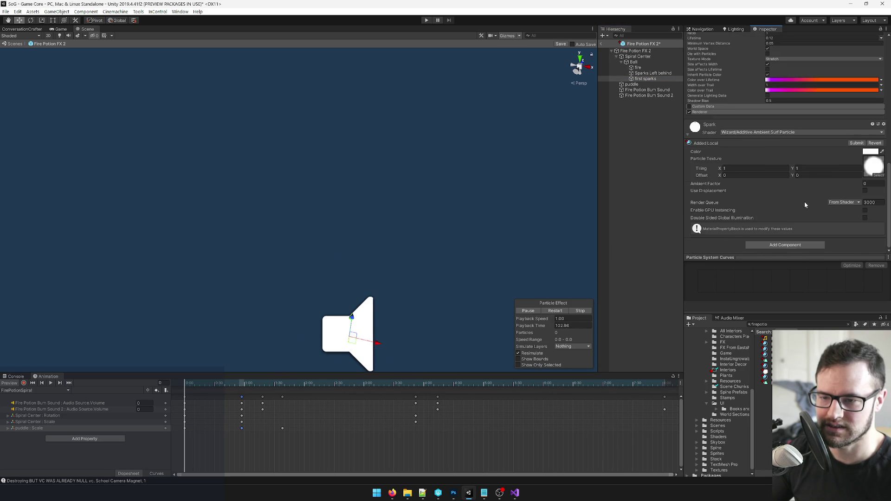
scroll(789, 190, up, 5)
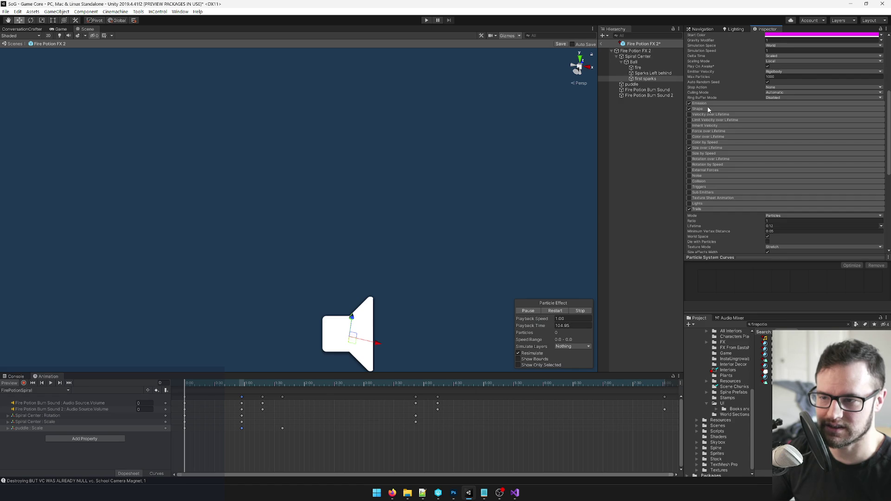
click(51, 383)
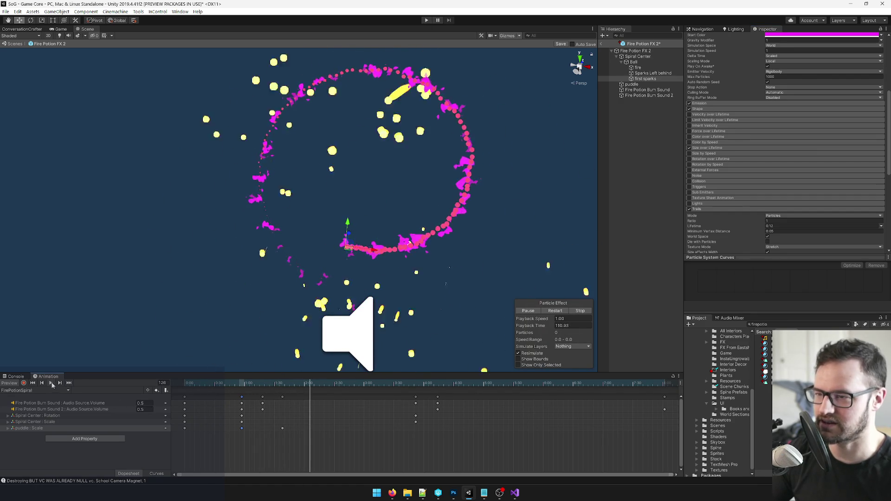
Step: Change Sparks Left behind's Start Color from orange to magenta FF28C0
click(653, 73)
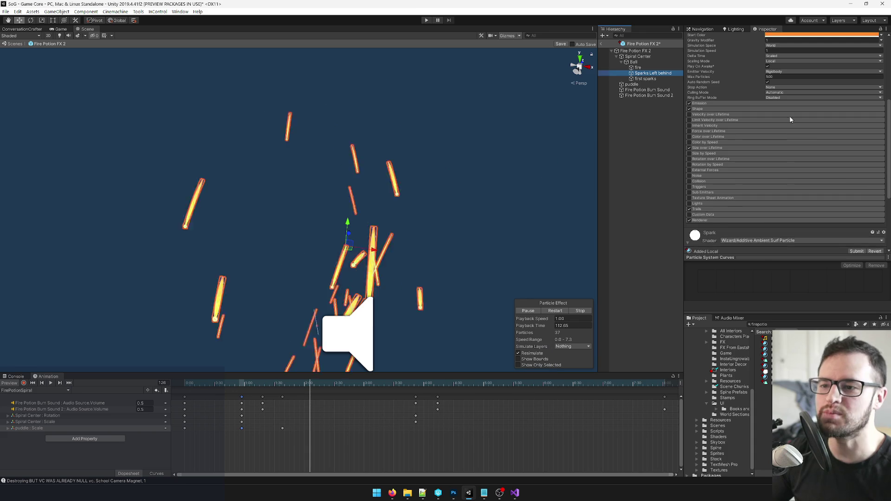
scroll(810, 131, up, 3)
click(822, 97)
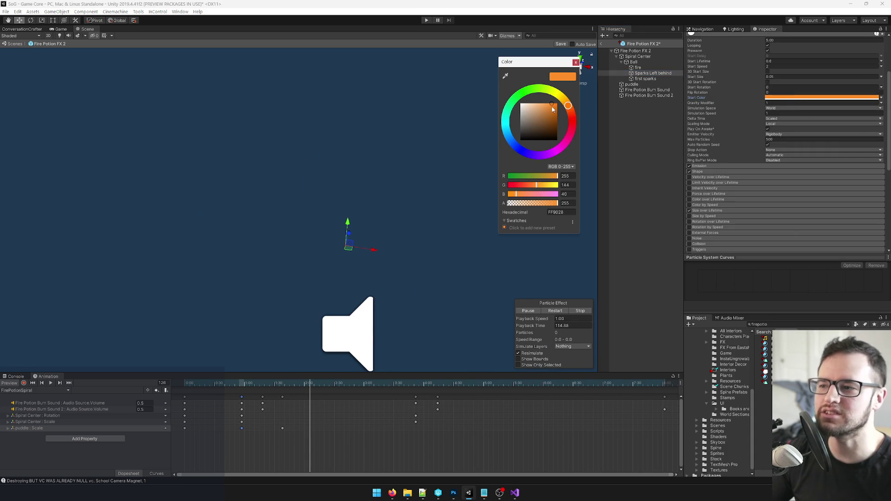
drag(568, 106, 562, 150)
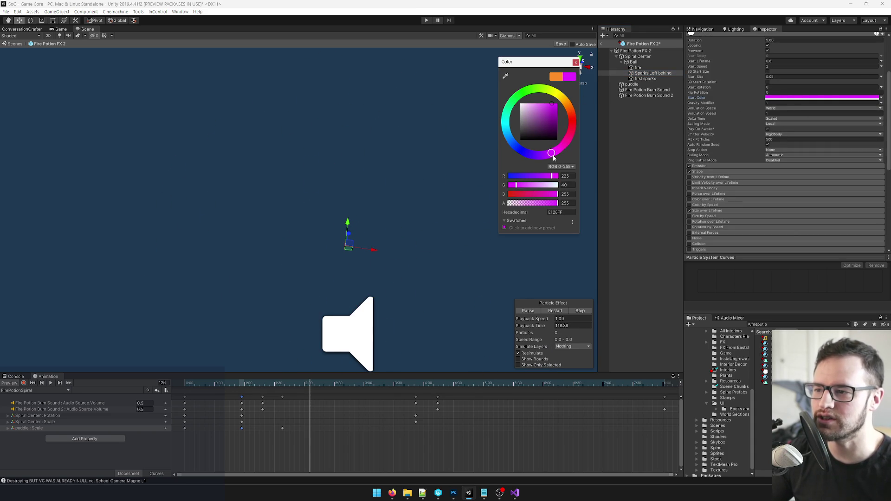
click(577, 63)
scroll(767, 177, down, 3)
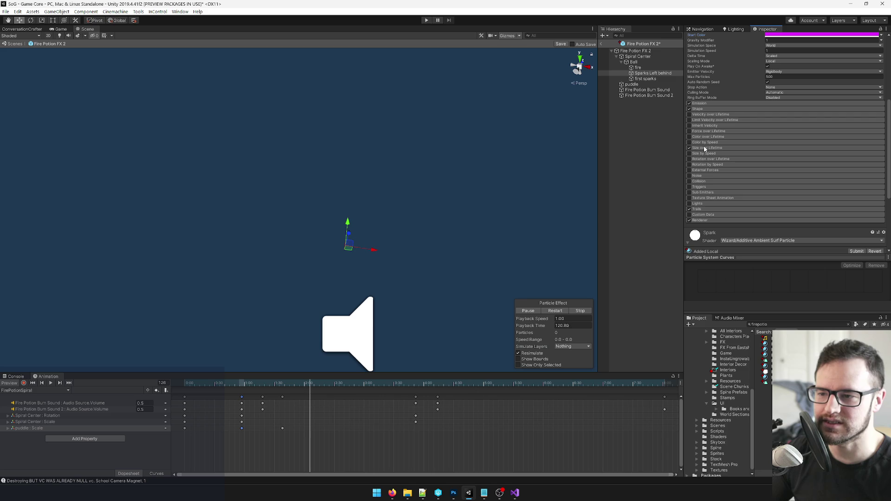
Step: Paste first sparks' magenta-to-orange gradient into Color over Lifetime and Color over Trail
click(702, 209)
scroll(773, 163, down, 3)
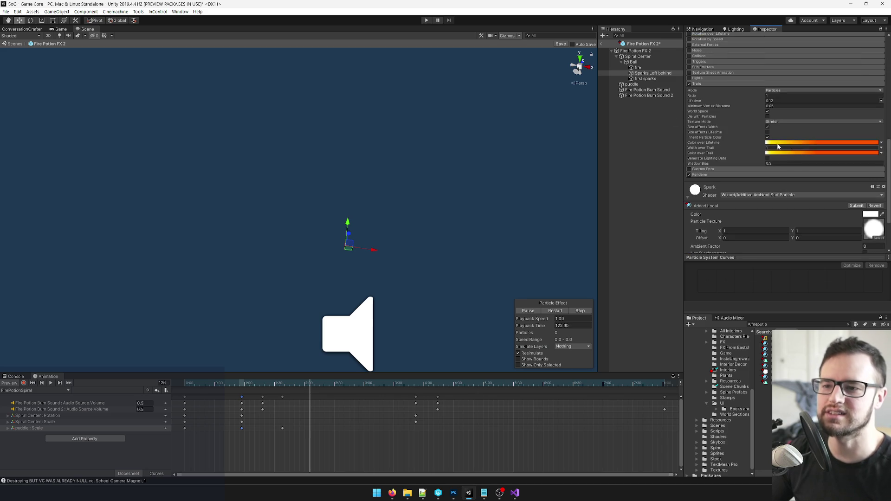
click(649, 79)
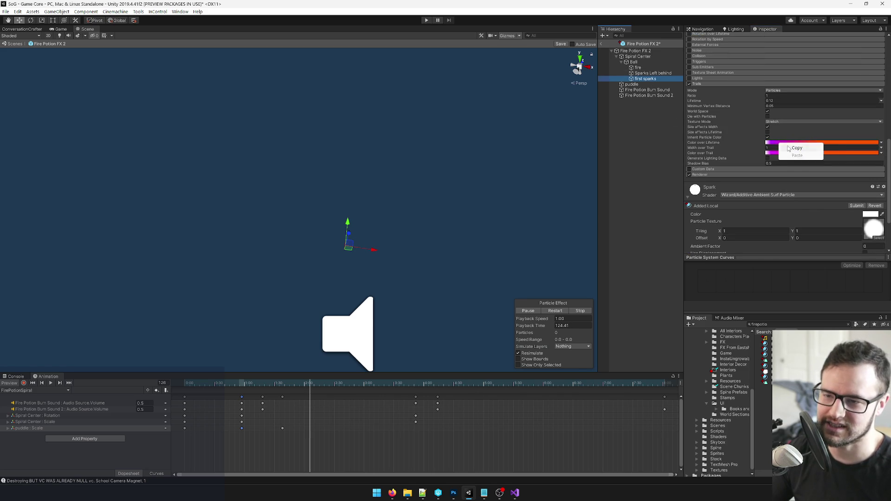
click(652, 74)
right_click(784, 143)
click(796, 150)
right_click(787, 153)
click(795, 164)
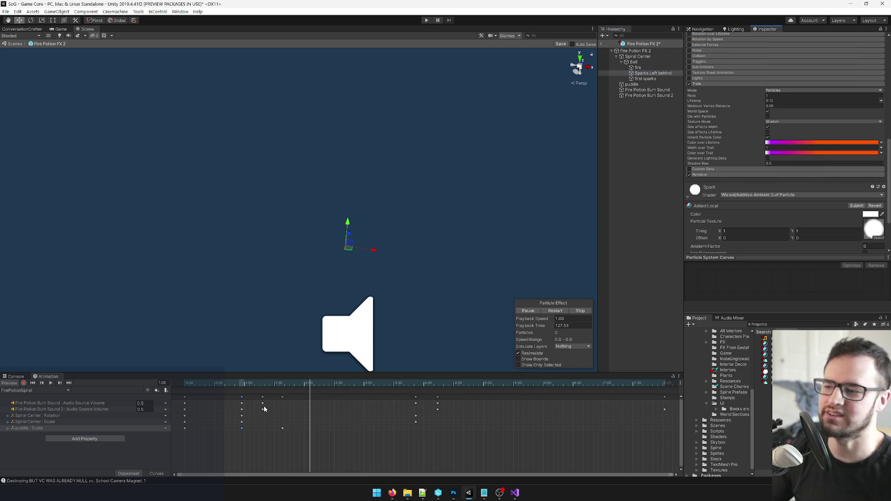
drag(271, 383, 185, 384)
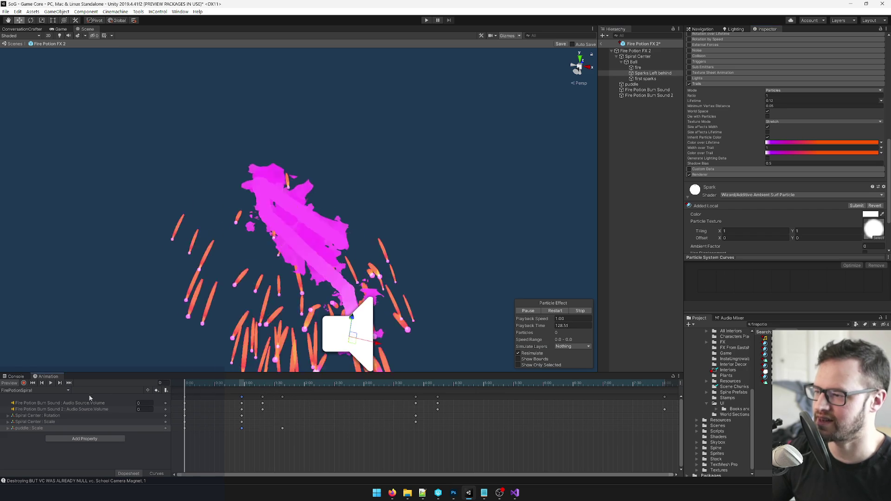
Step: Replay the spiral animation preview showing the magenta sparks, then rewind it to frame 0
click(51, 383)
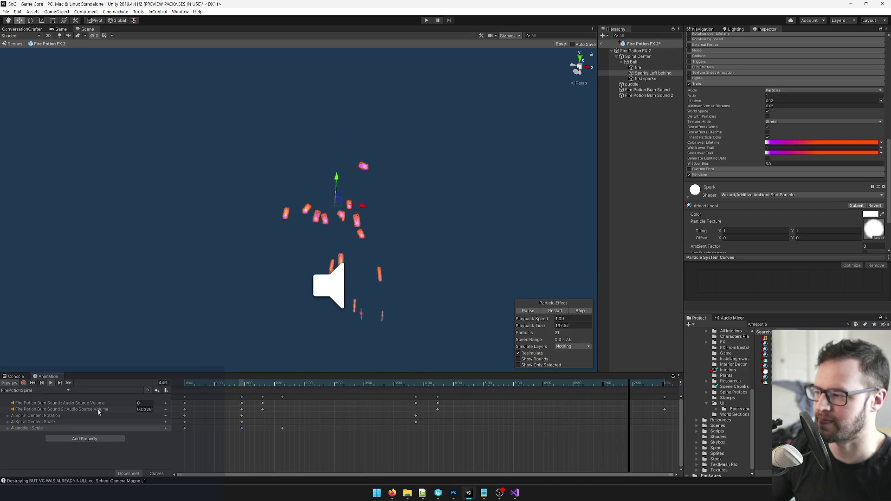
click(52, 383)
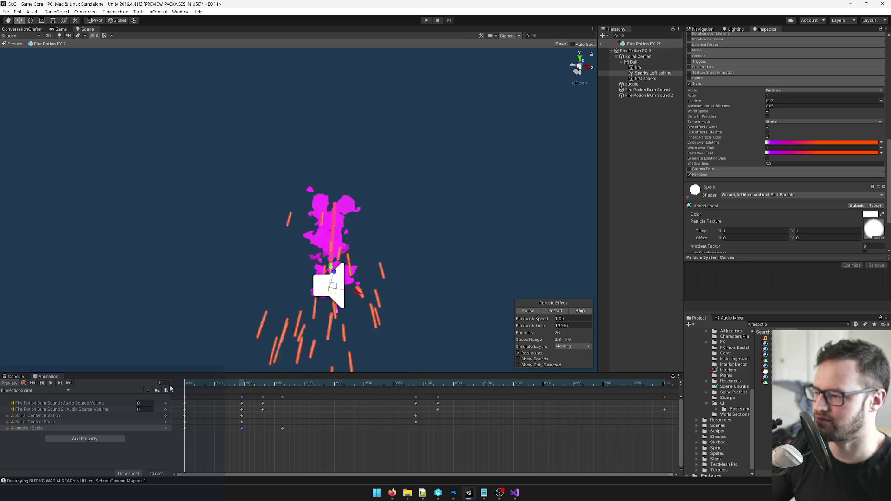
click(54, 384)
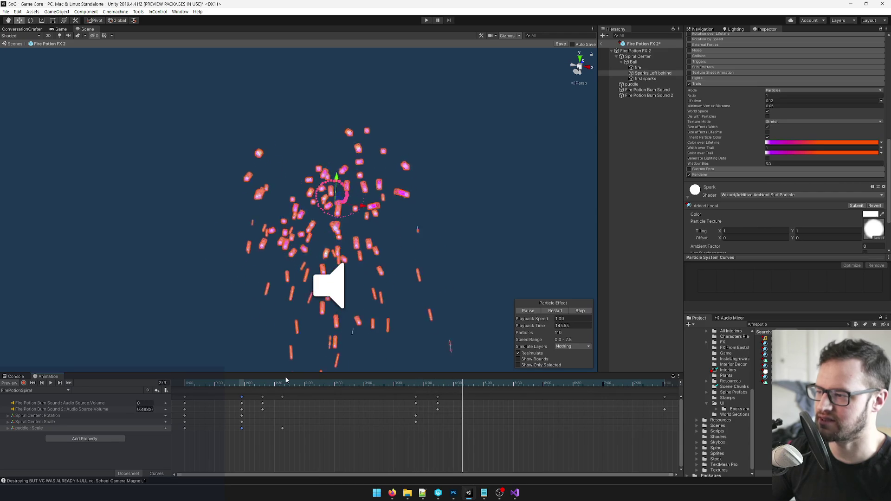
drag(265, 386, 200, 371)
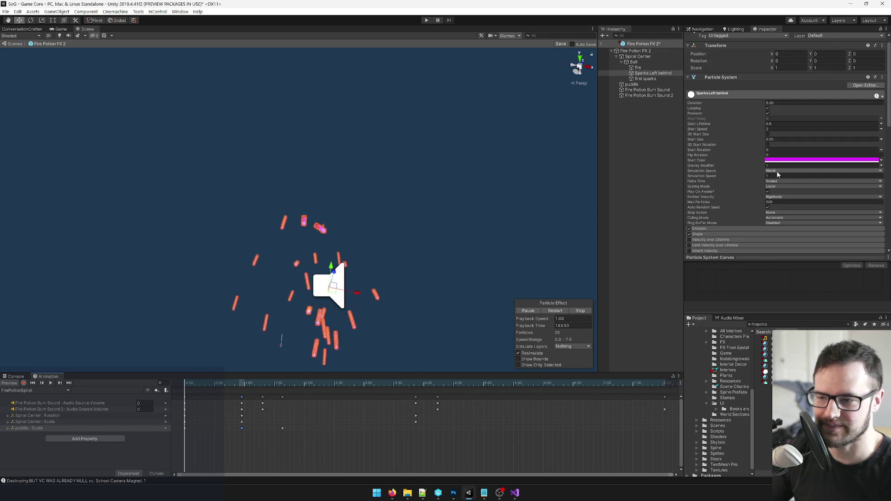
Step: Set the Sparks Left Behind Scaling Mode to Shape, keeping World simulation space
click(778, 171)
click(741, 173)
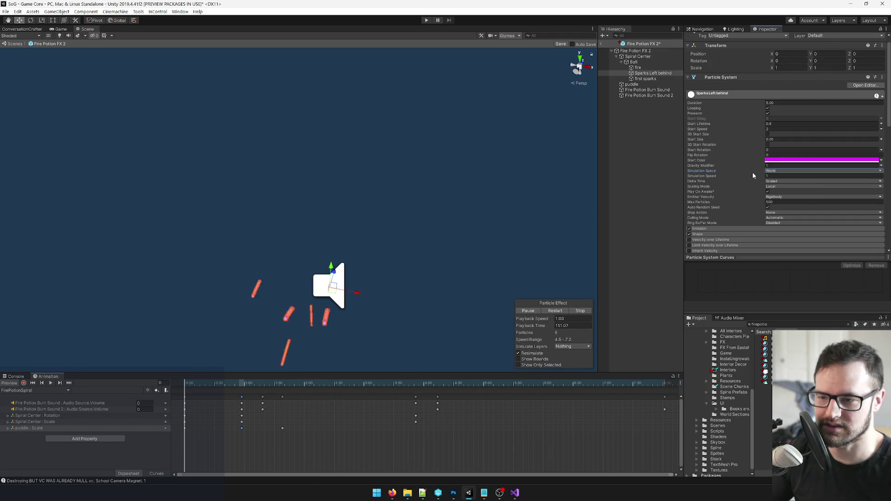
click(779, 187)
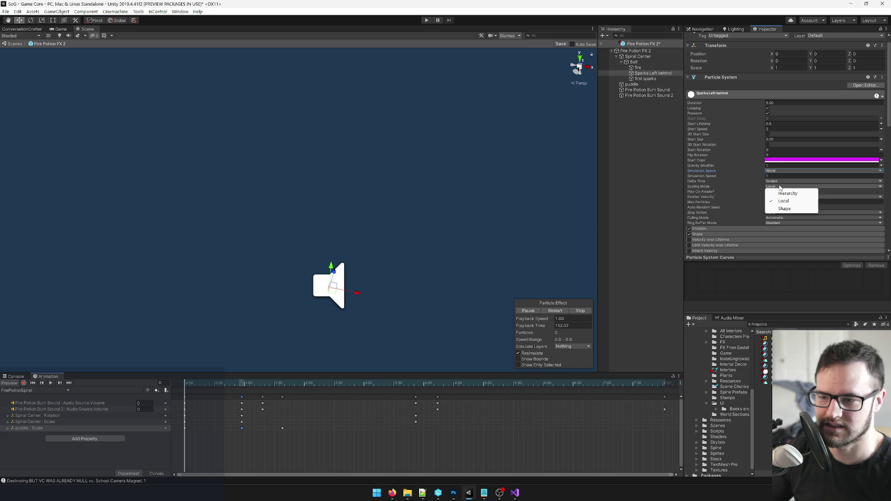
click(784, 209)
Step: Replay the spiral animation preview and save the Fire Potion FX 2 prefab
click(51, 384)
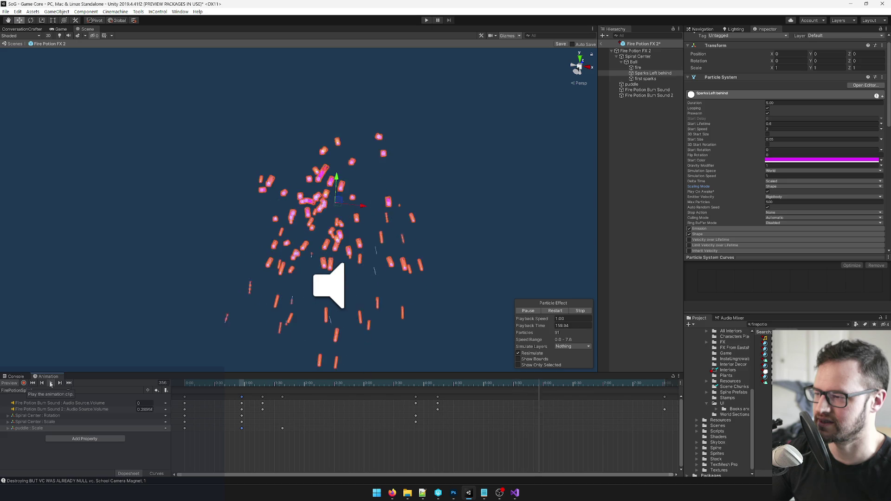
click(51, 384)
click(51, 383)
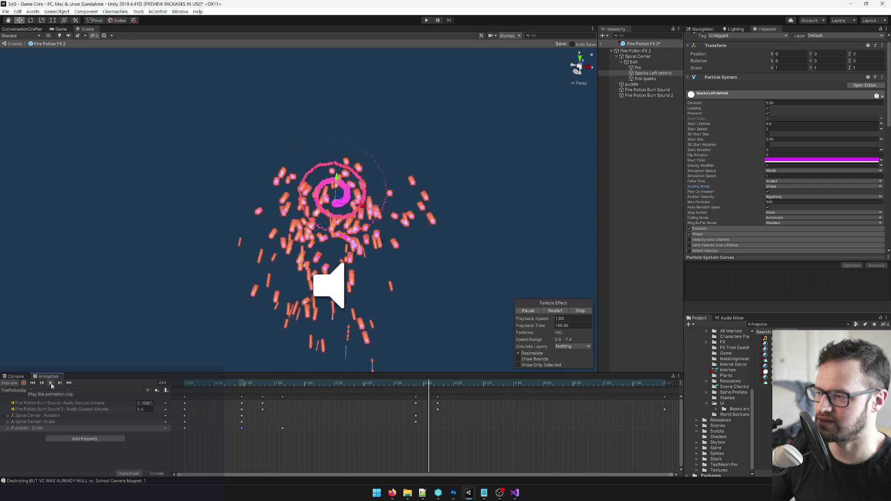
click(561, 44)
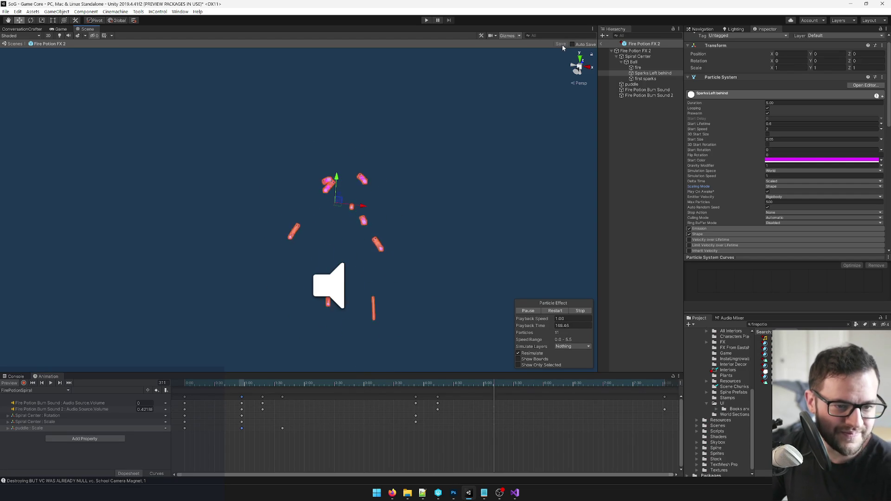
Step: Exit prefab mode to the Game Core scene, move the camera toward the potion, and show the Game view
click(603, 45)
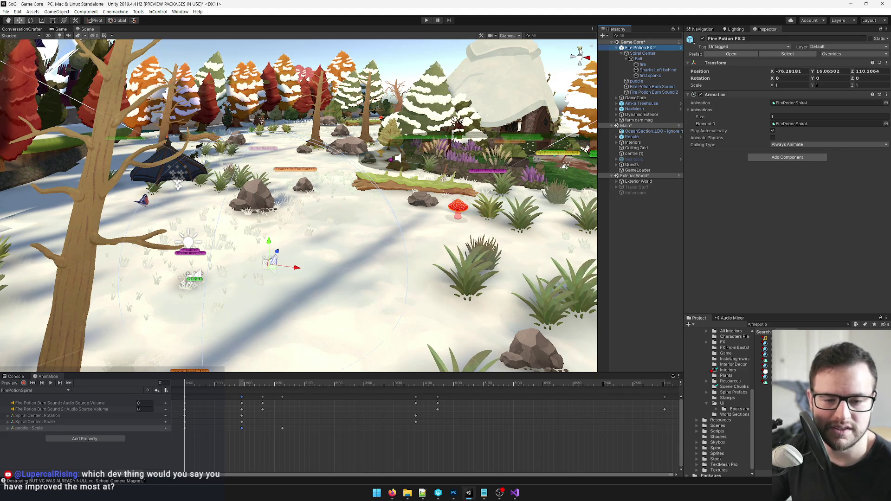
drag(297, 140, 300, 144)
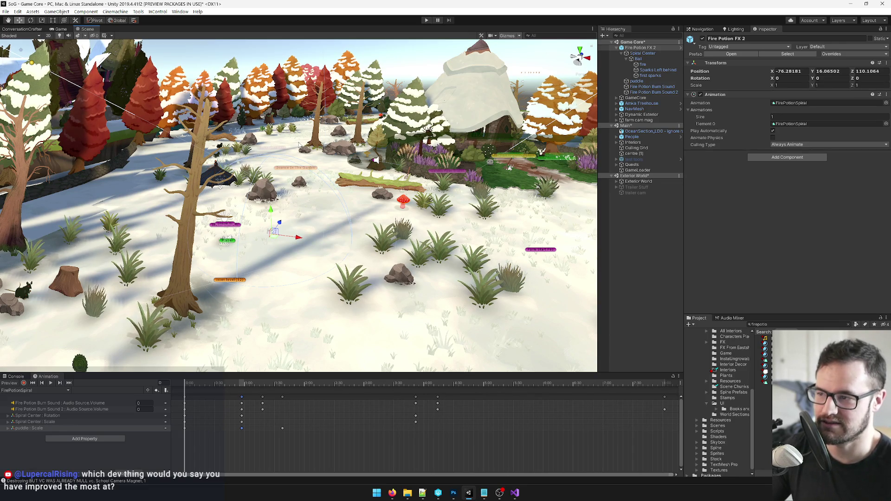
drag(346, 271, 362, 279)
drag(254, 158, 247, 227)
click(60, 29)
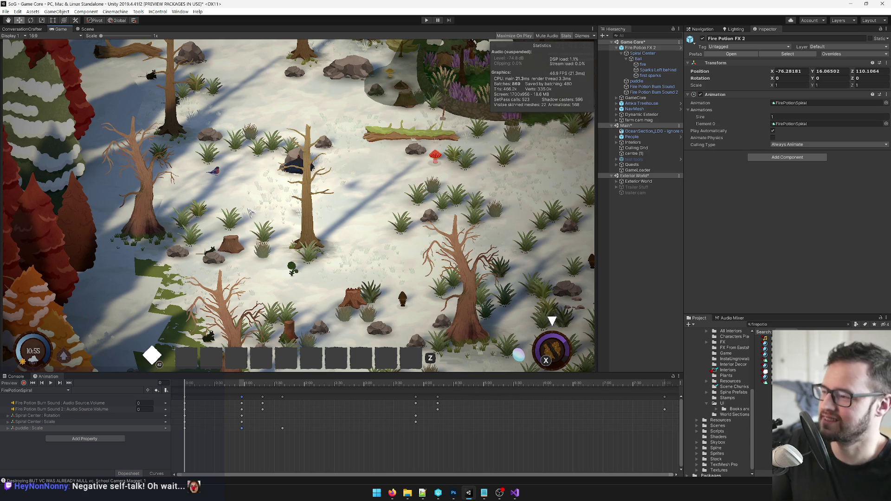
Step: Run the game, walk the witch right and left around the potion effect, and restore the editor panels
click(427, 21)
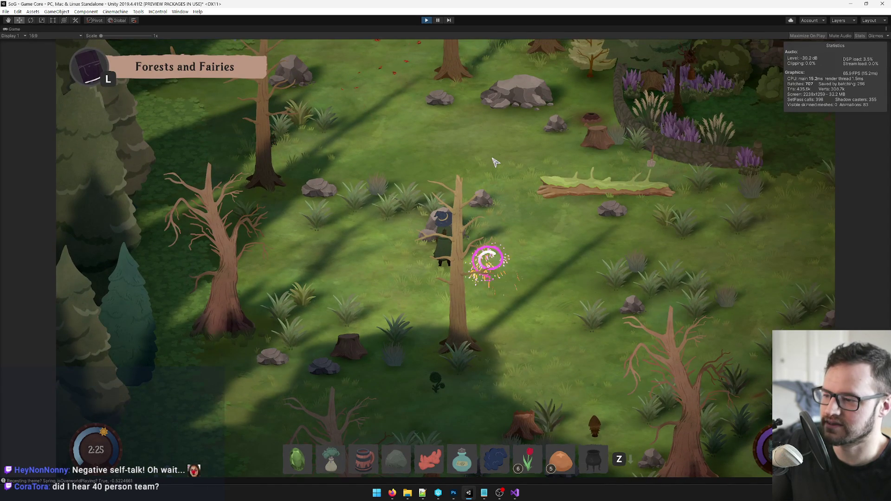
key(d)
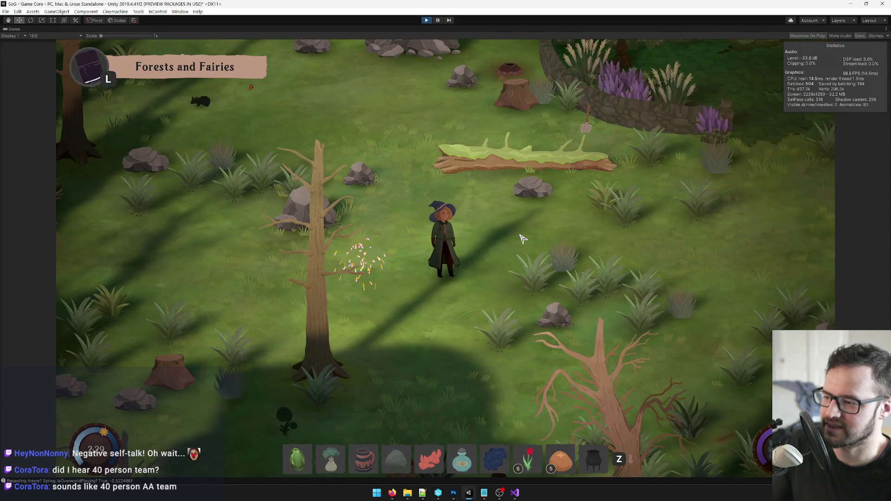
key(a)
key(d)
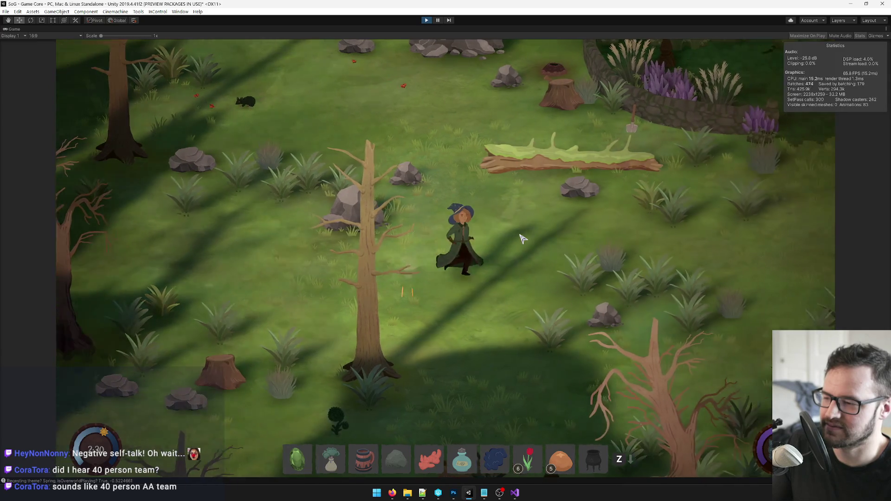
right_click(14, 29)
click(28, 50)
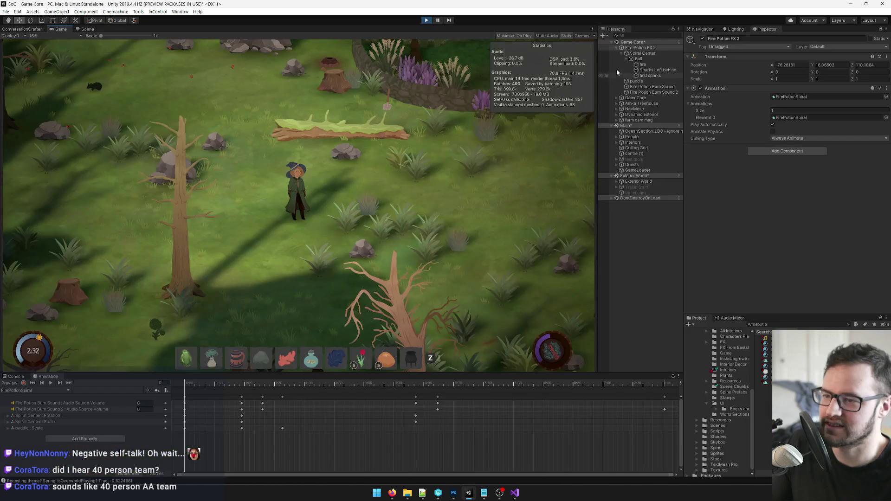
Step: Toggle Fire Potion FX 2 off and on to replay the effect while inspecting Spiral Center, then stop the game
click(646, 54)
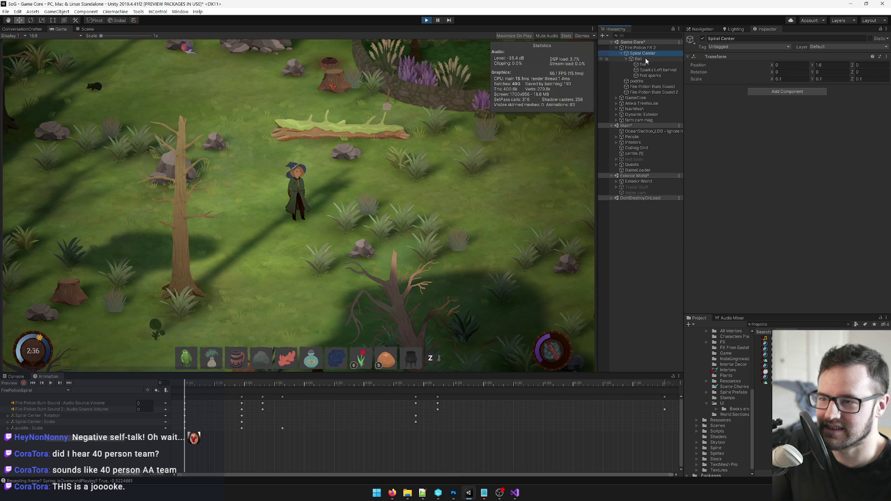
click(643, 48)
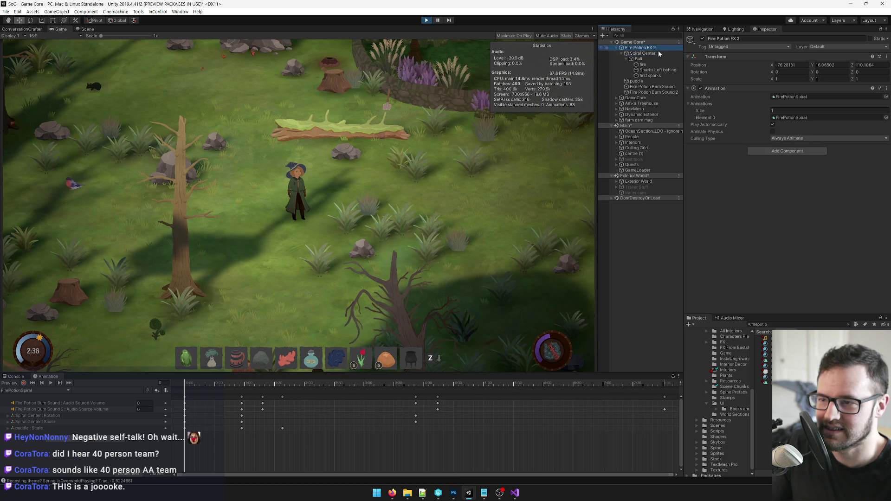
click(702, 39)
click(702, 39)
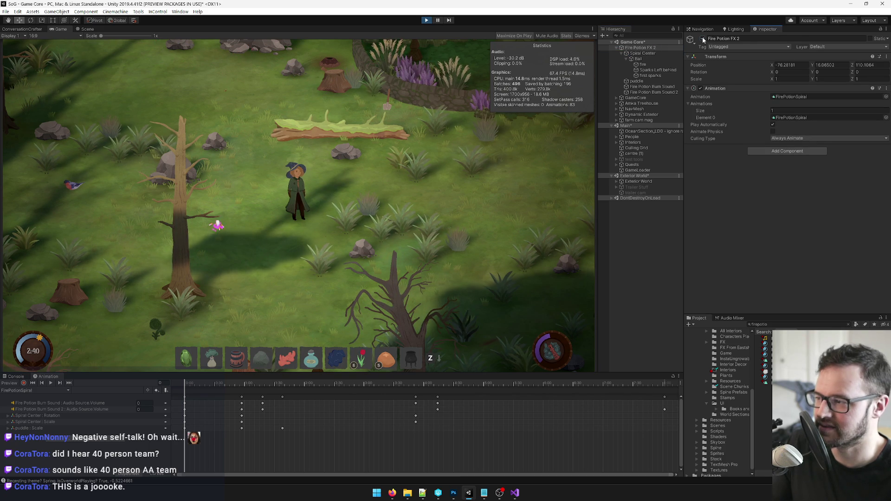
click(643, 53)
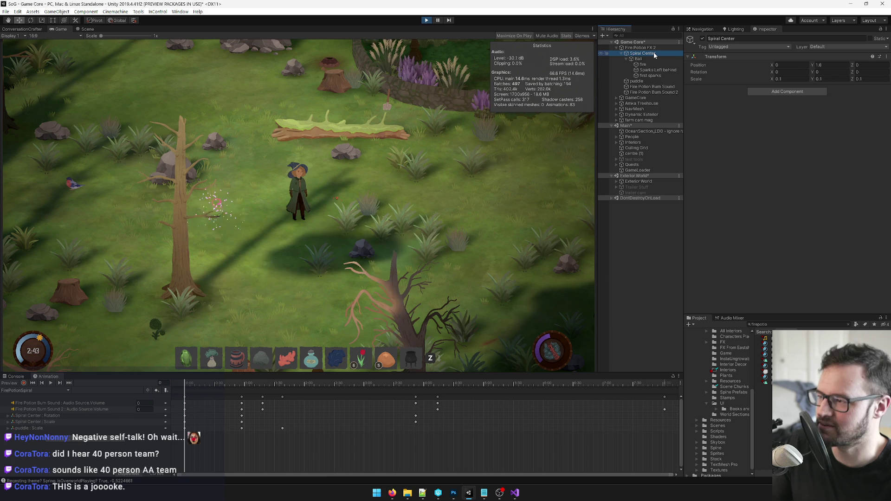
click(649, 48)
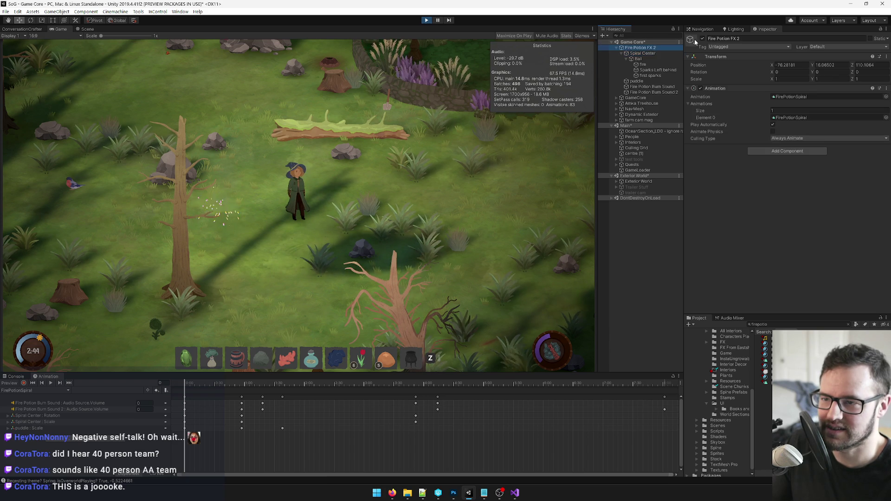
click(643, 54)
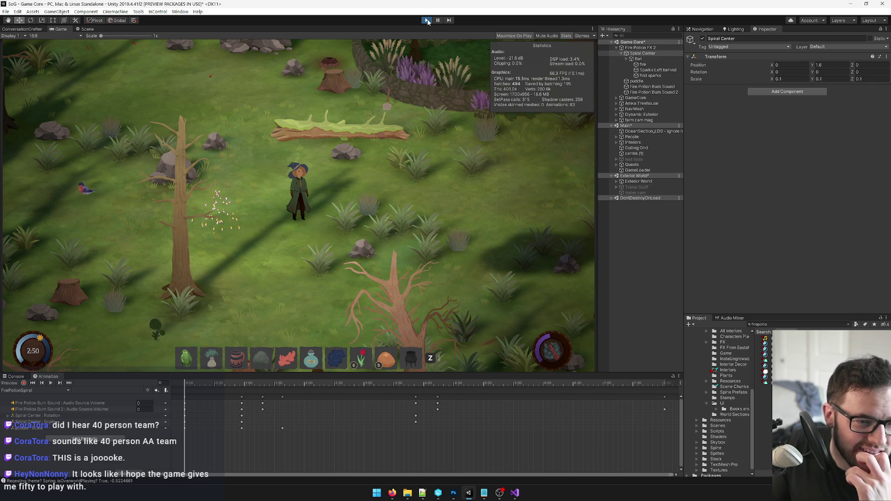
click(428, 22)
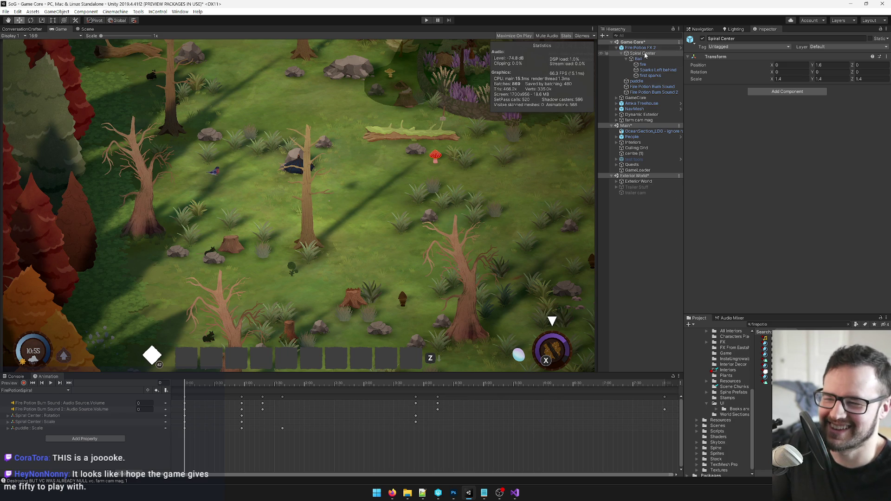
Step: Open the Fire Potion FX 2 prefab in the Scene view and frame Spiral Center
click(664, 48)
click(740, 52)
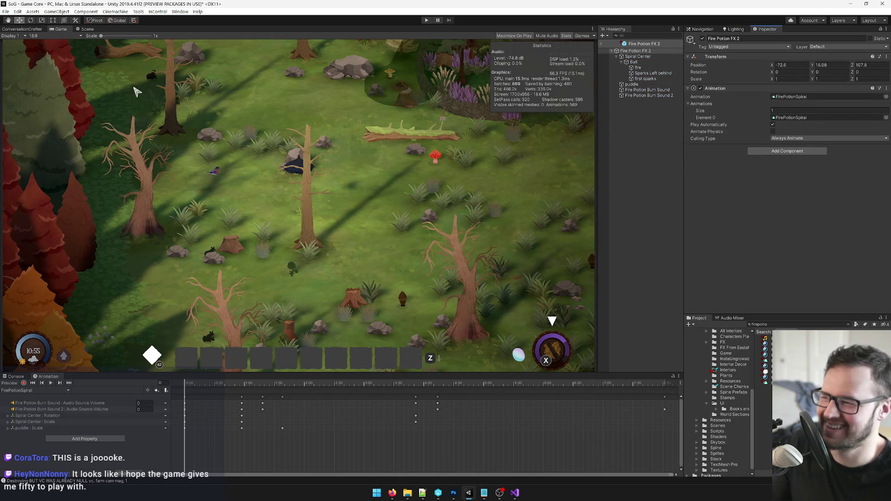
click(89, 30)
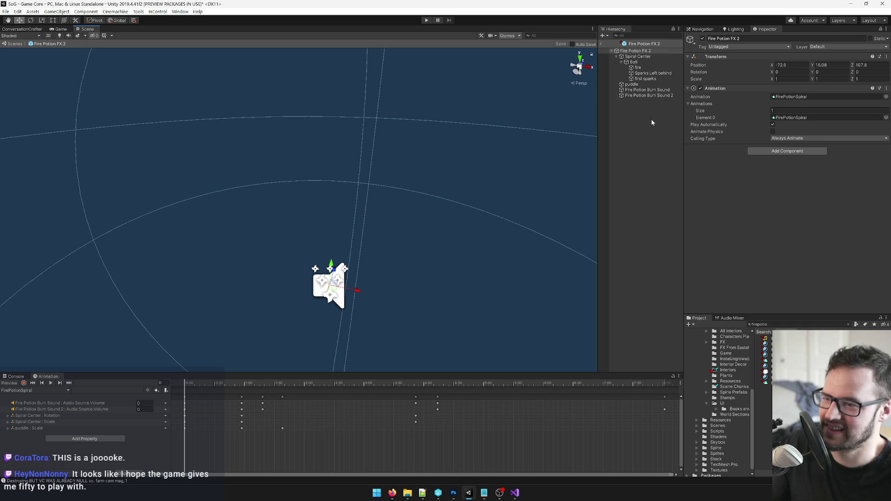
click(644, 57)
key(f)
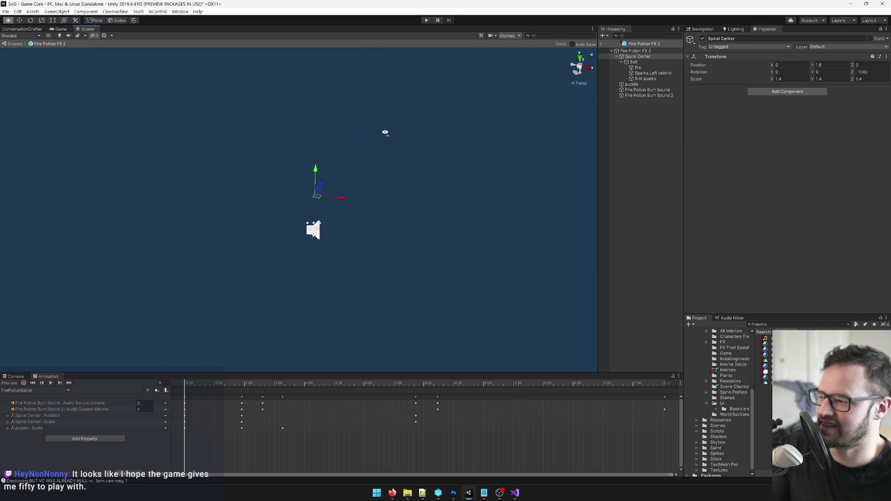
click(634, 62)
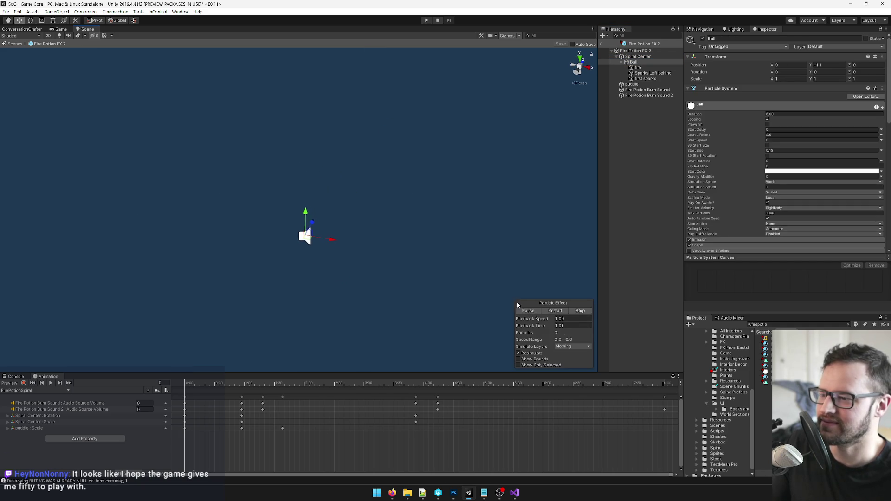
Step: Enter Spiral Center's Y position 2.2 and scale values 1.6 and 1
click(638, 56)
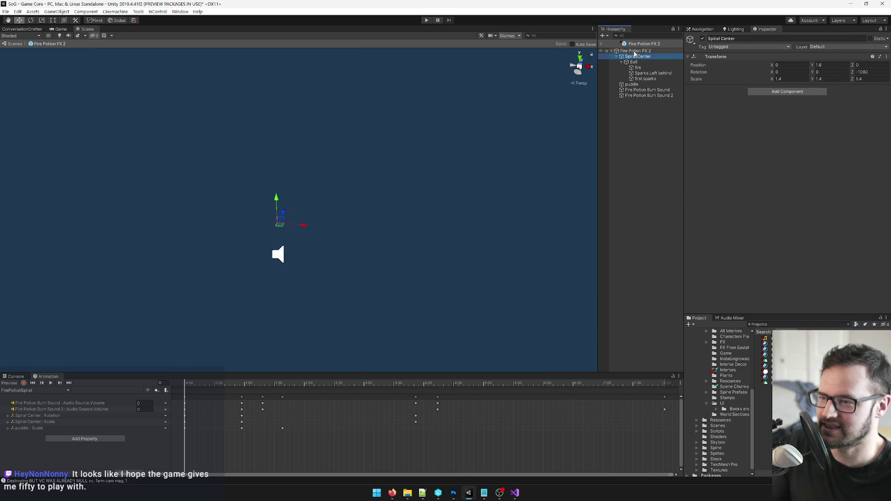
click(831, 65)
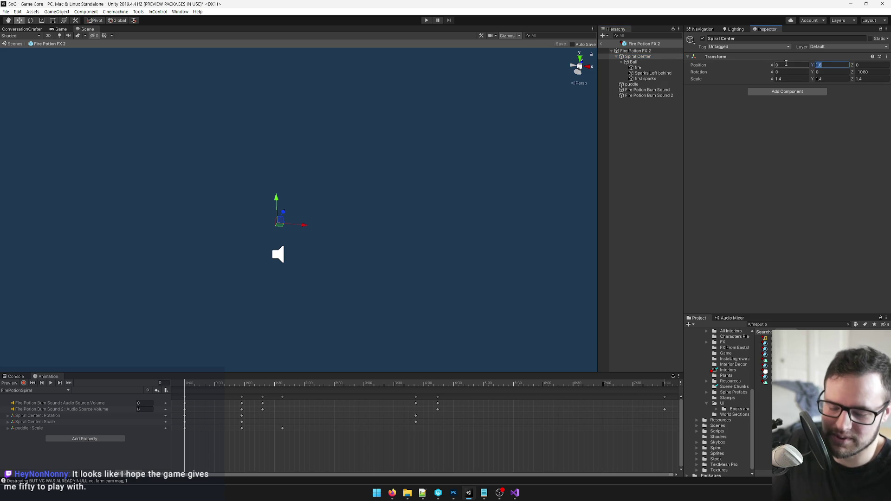
text(2.2)
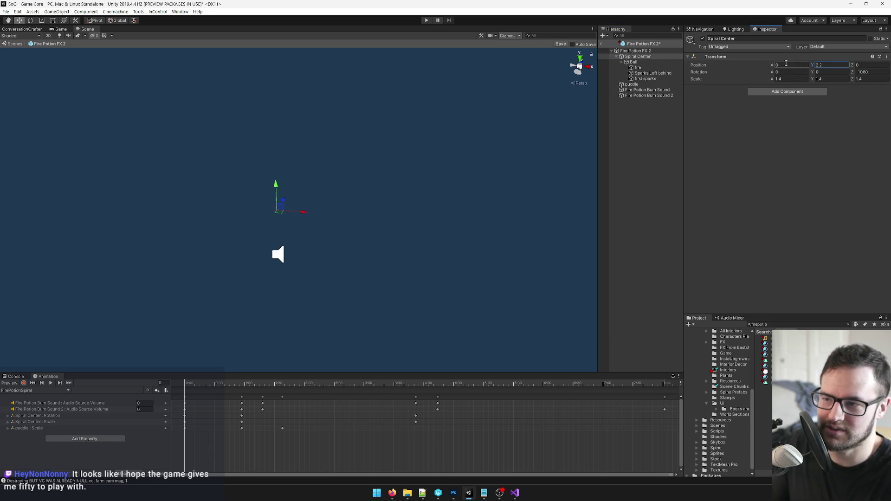
click(795, 79)
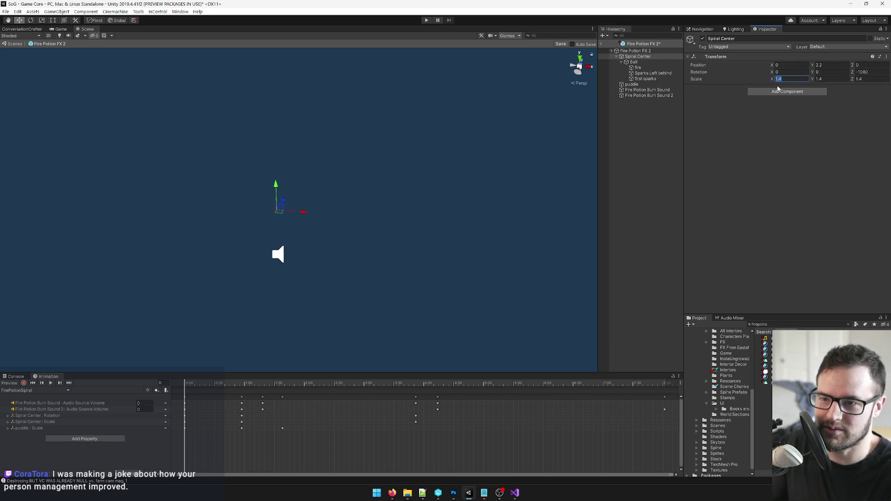
text(1.6)
key(Tab)
text(1.6)
key(Tab)
text(1)
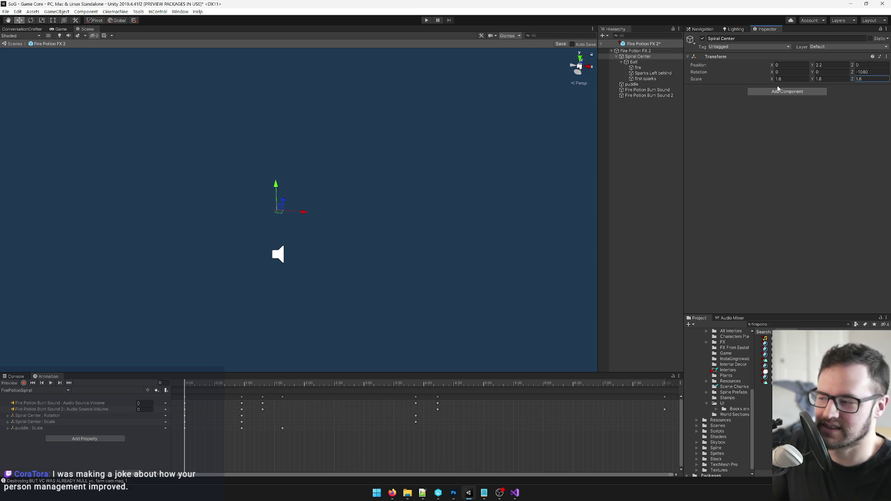
Step: Toggle animation recording on and off while inspecting the puddle, Spiral Center and Ball
click(24, 383)
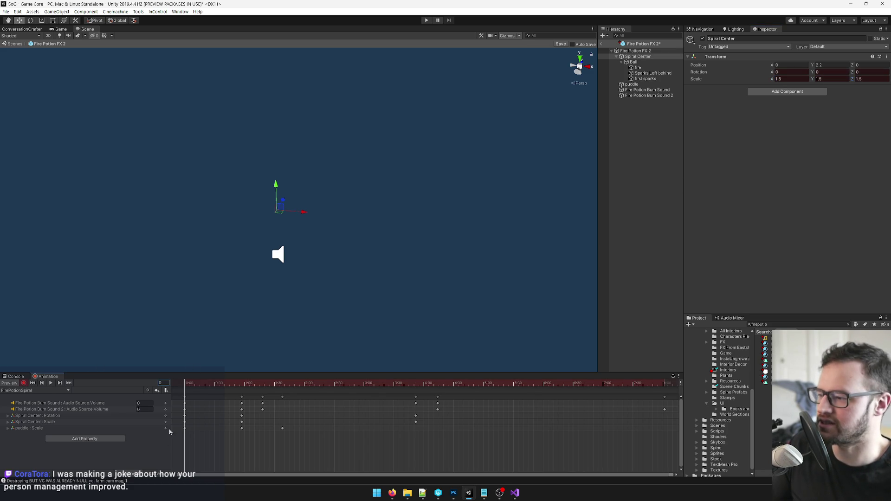
click(185, 429)
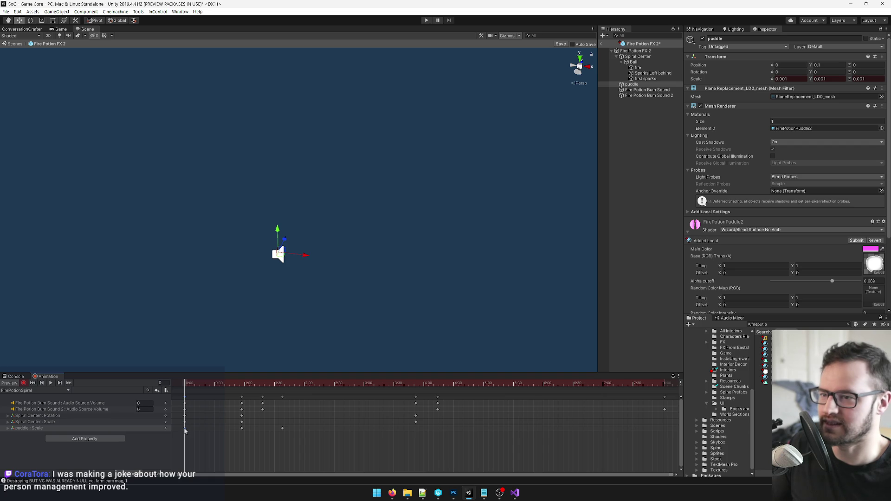
click(638, 56)
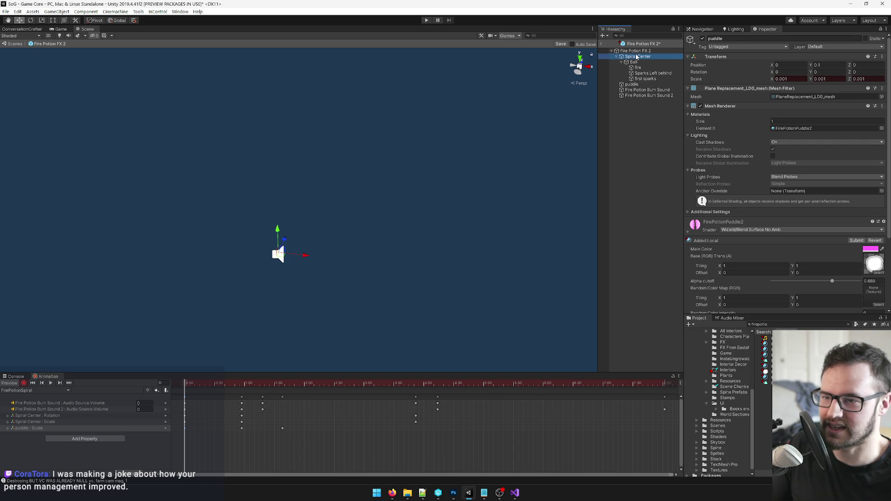
click(788, 78)
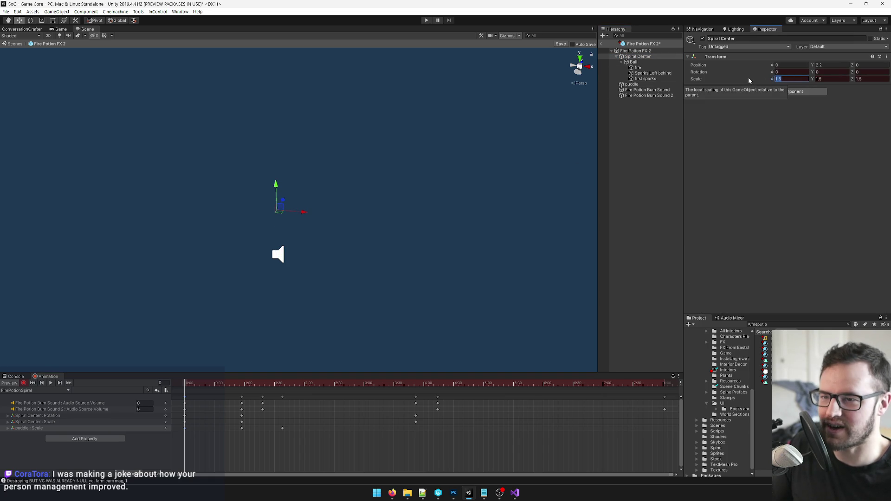
mouse_move(320, 218)
mouse_down()
mouse_move(329, 217)
mouse_move(328, 181)
mouse_up()
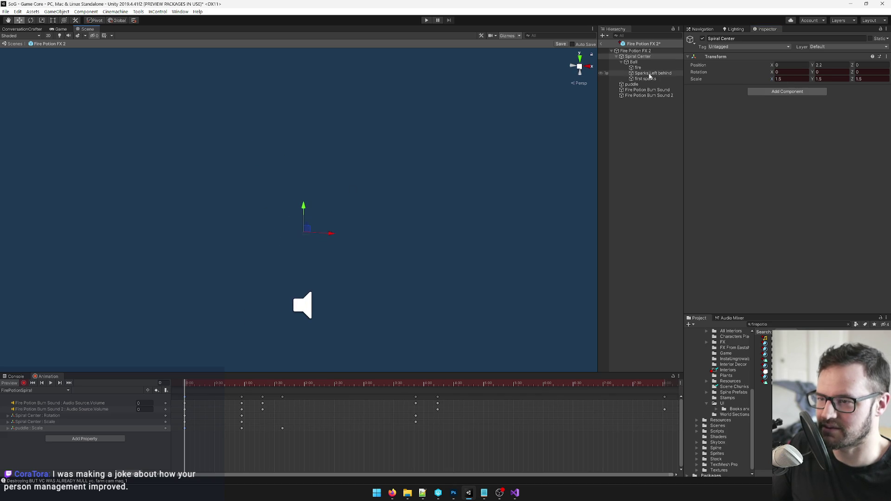
click(634, 62)
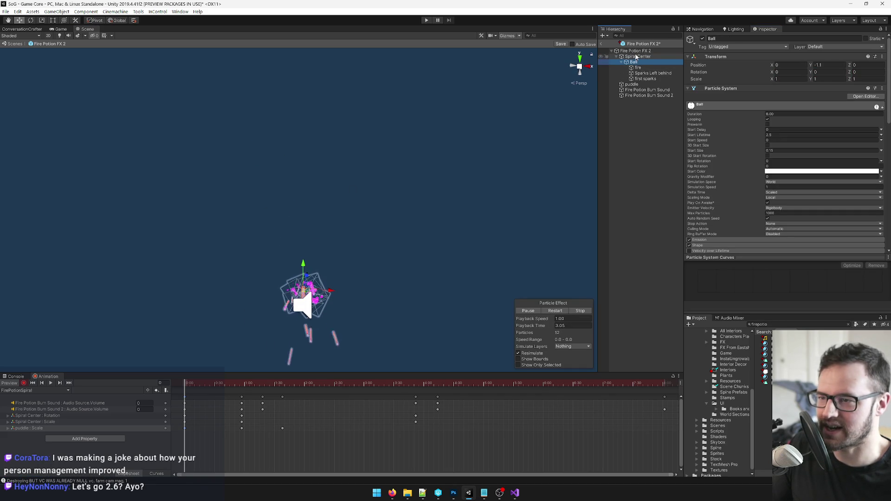
click(636, 56)
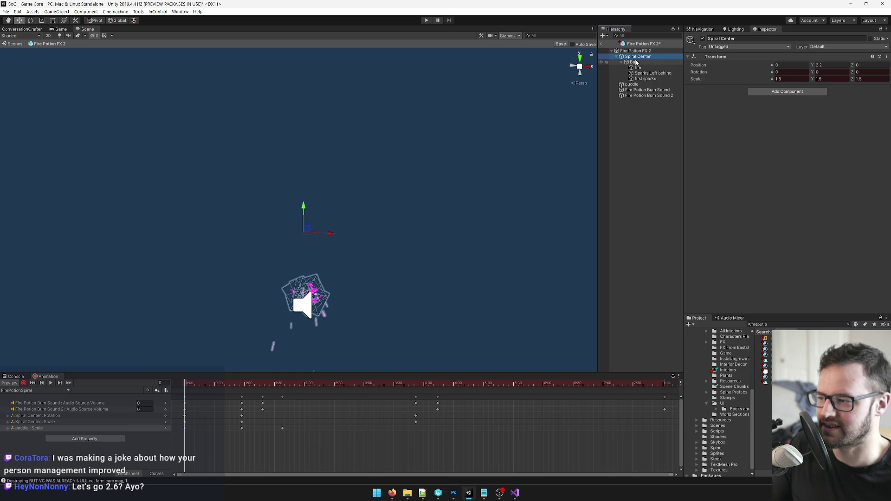
mouse_move(466, 185)
mouse_down()
mouse_move(444, 145)
mouse_move(470, 115)
mouse_up()
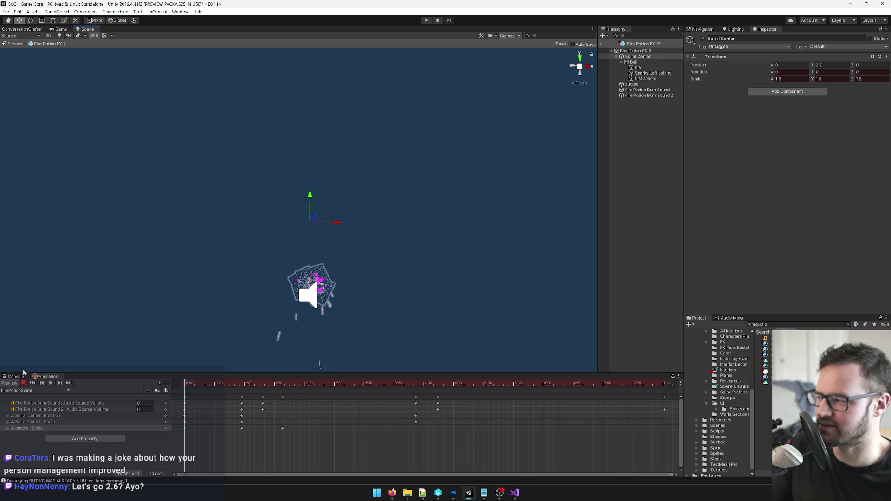
click(24, 383)
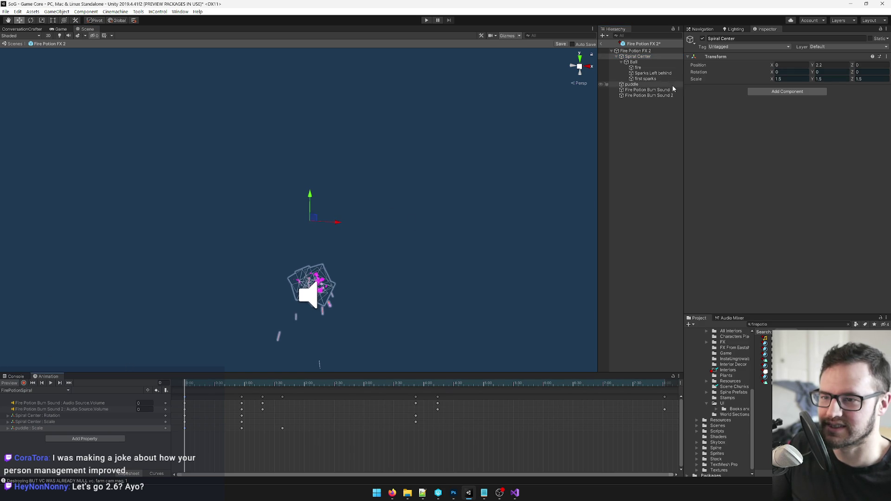
Step: Raise Spiral Center's Y position to 2.6 and preview the Ball particles
click(827, 65)
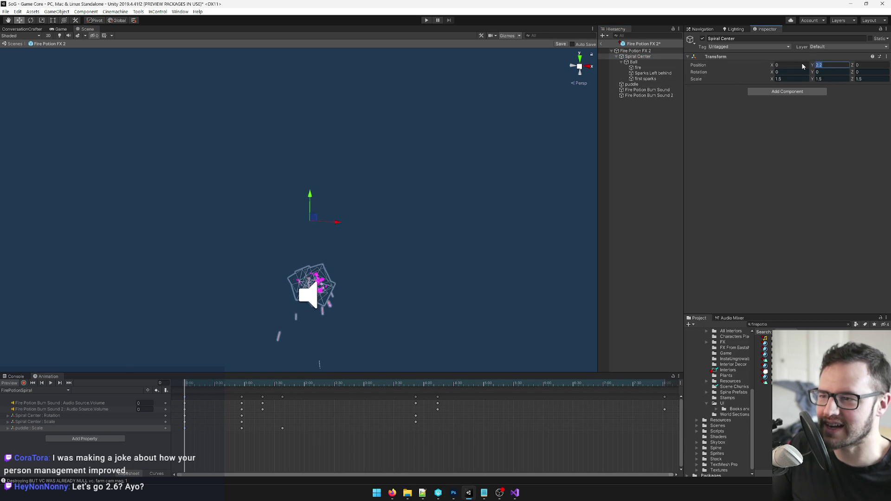
click(626, 51)
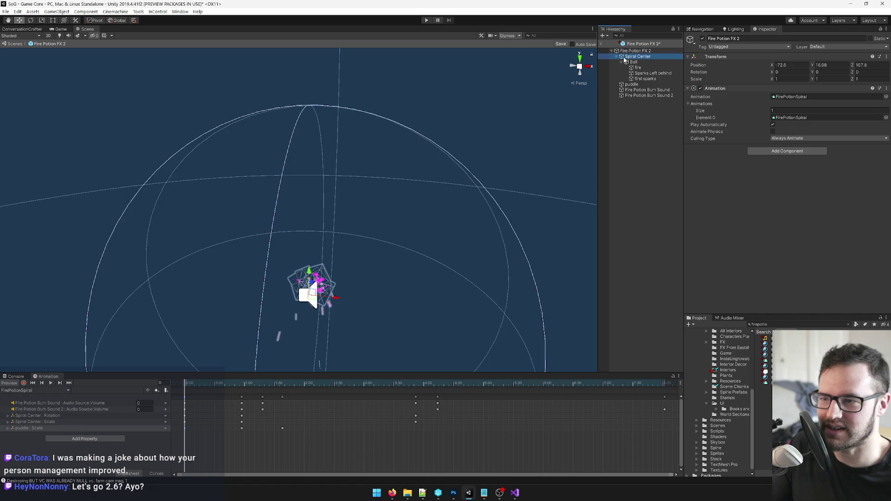
click(638, 56)
mouse_move(349, 202)
mouse_down()
mouse_move(375, 111)
mouse_move(407, 187)
mouse_up()
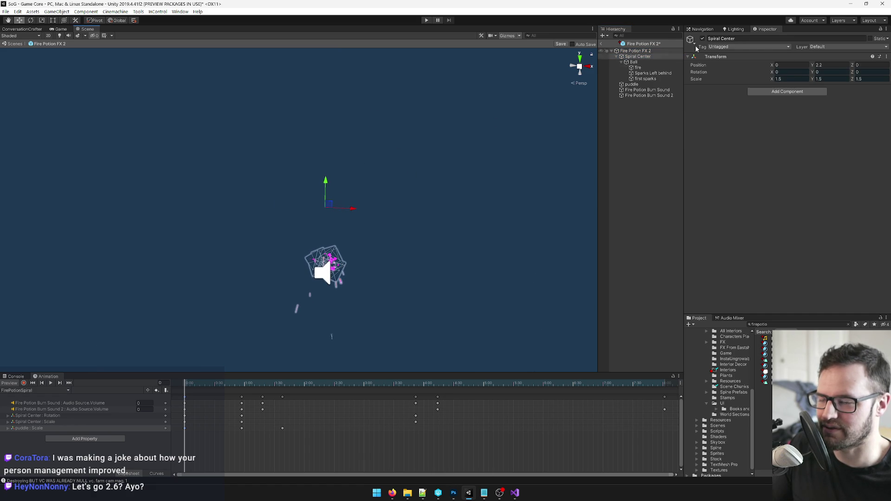
click(826, 65)
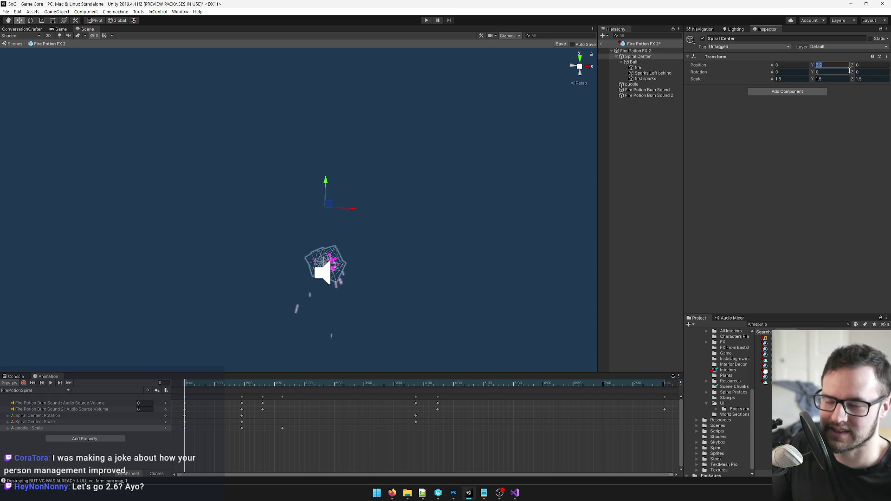
text(2.6)
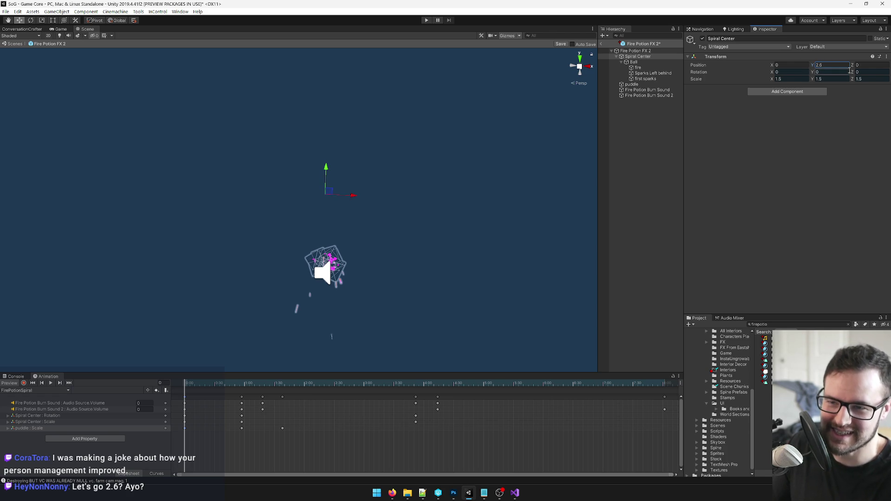
click(636, 62)
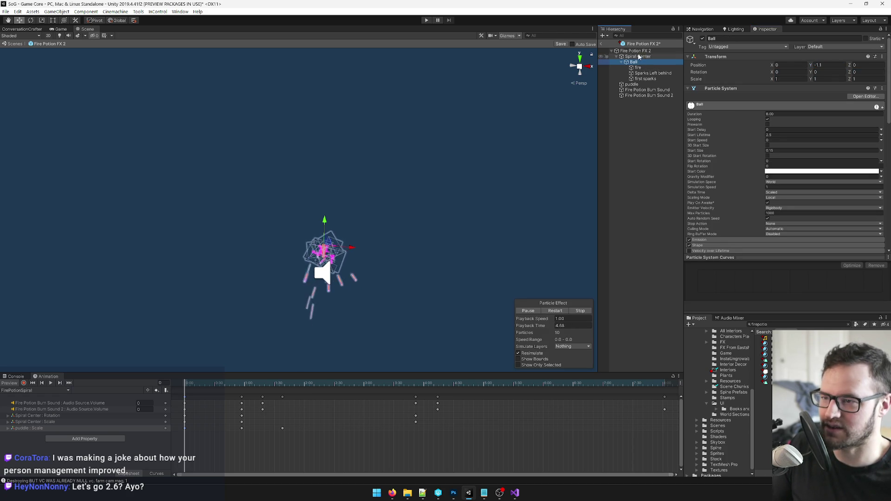
Step: Switch the selection between Fire Potion FX 2, Ball and Spiral Center, settling on Spiral Center
ctrl+click(637, 57)
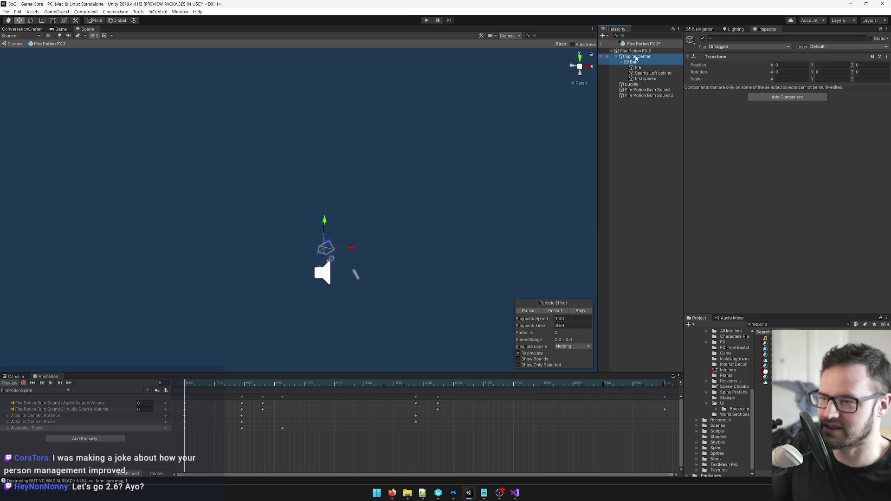
click(637, 57)
click(636, 51)
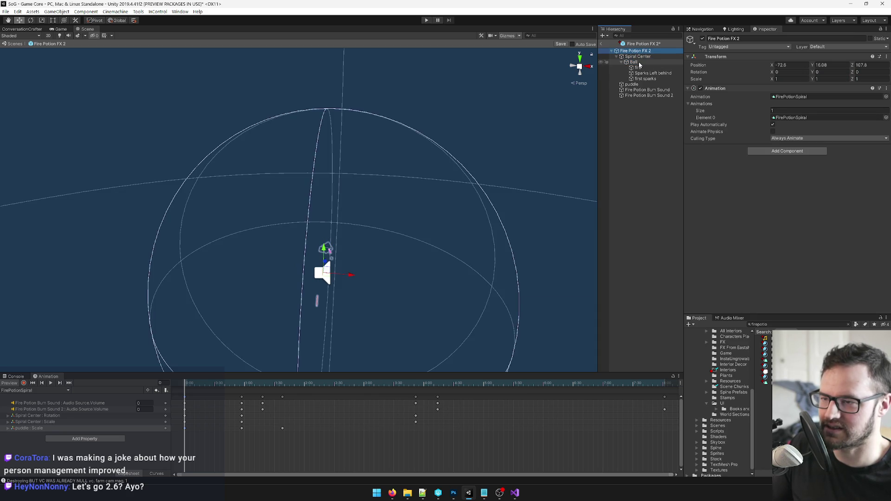
click(639, 56)
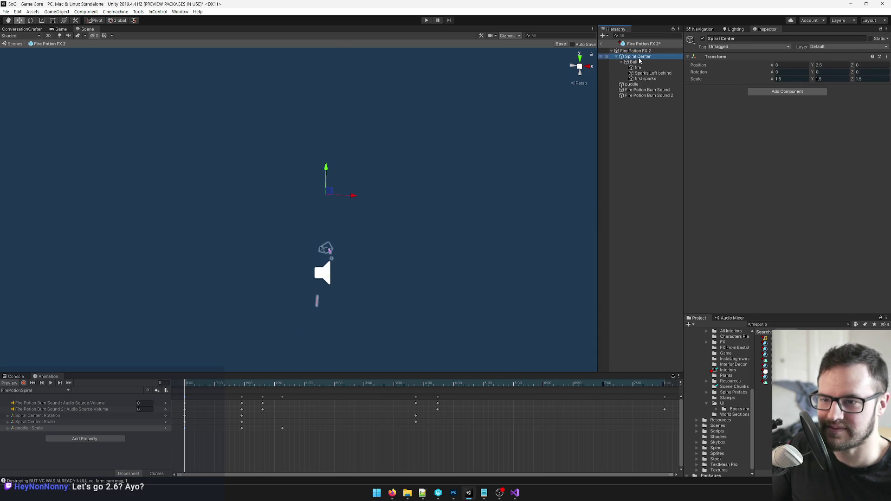
click(782, 79)
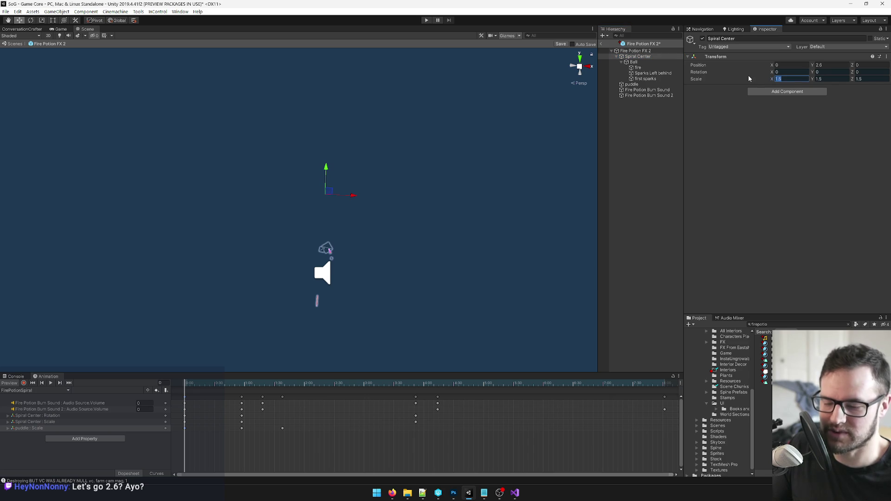
click(642, 51)
click(639, 56)
click(634, 62)
click(636, 57)
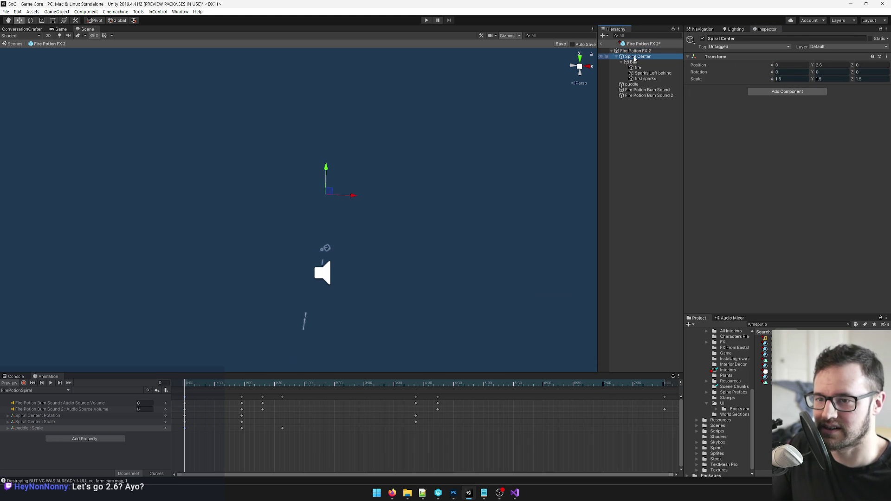
Step: Enter 1.8 into Spiral Center's scale fields with animation recording turned on
click(784, 79)
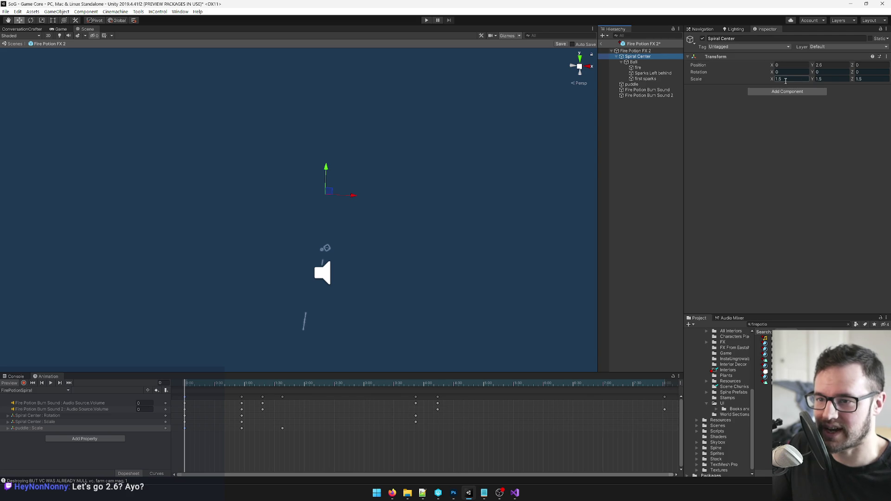
text(.8)
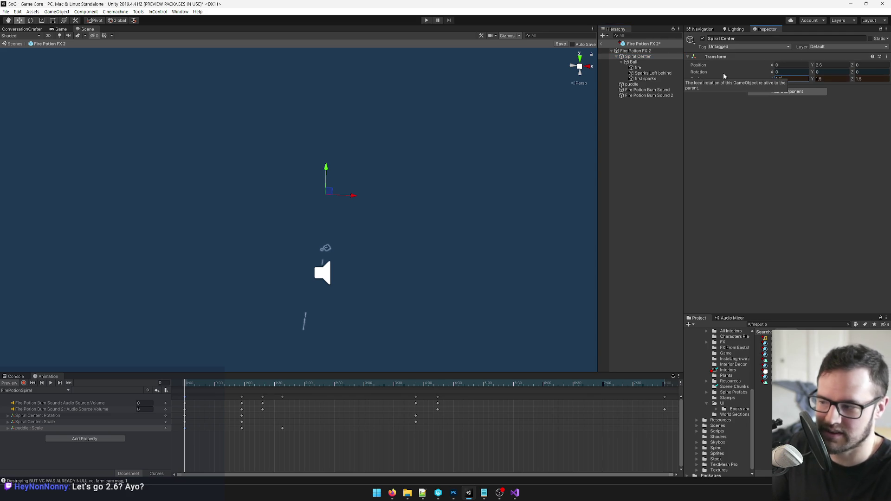
click(24, 383)
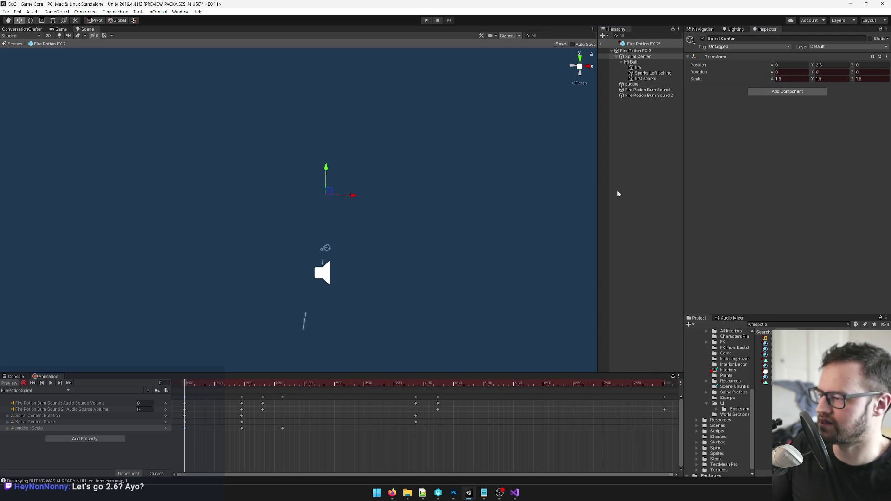
click(785, 79)
key(Tab)
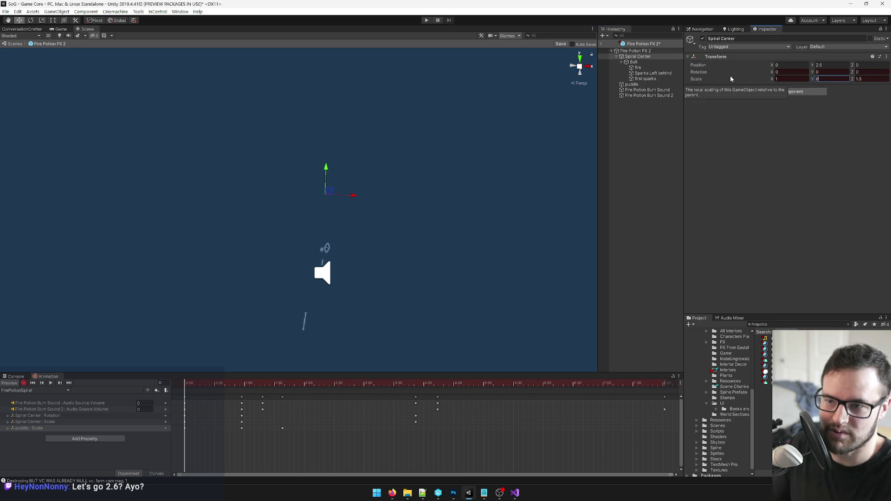
click(773, 80)
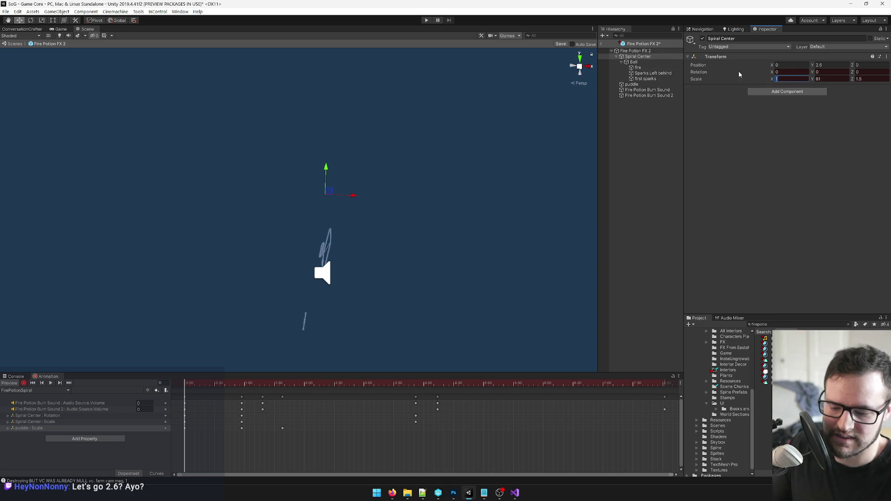
key(Tab)
key(Tab)
text(1.8)
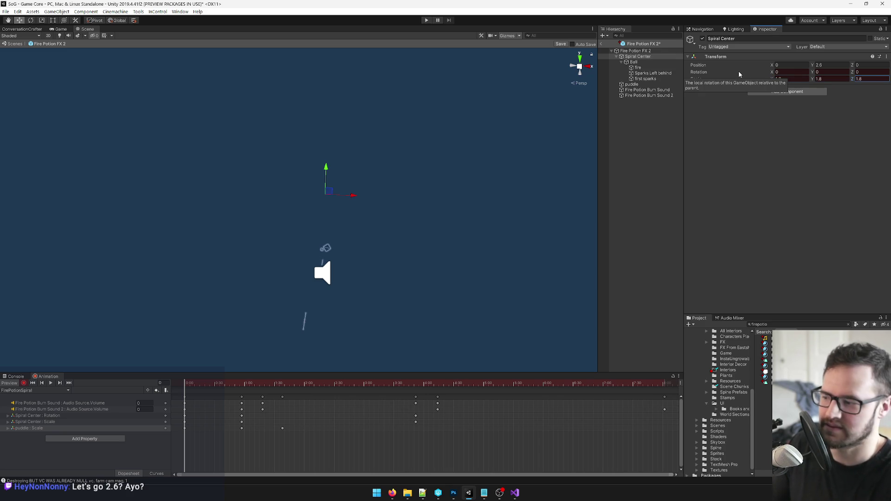
Step: Scrub the animation playhead to frame 57 with Spiral Center selected
click(185, 428)
click(243, 385)
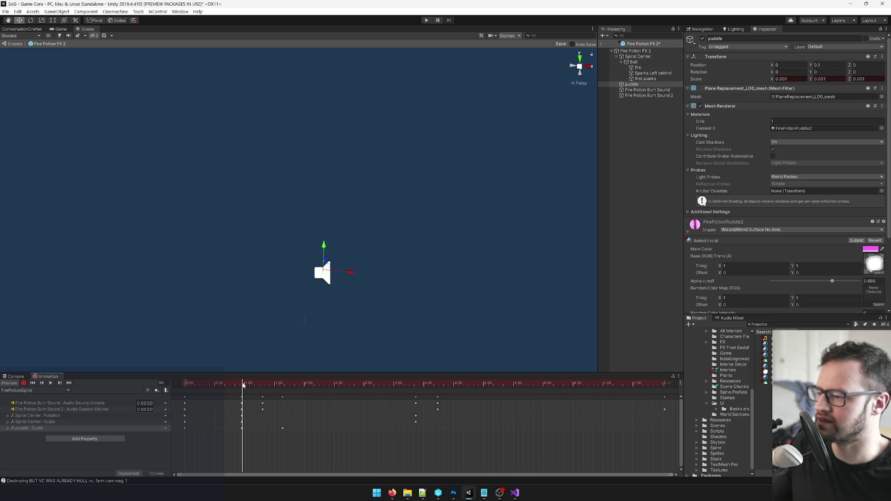
drag(242, 385, 124, 381)
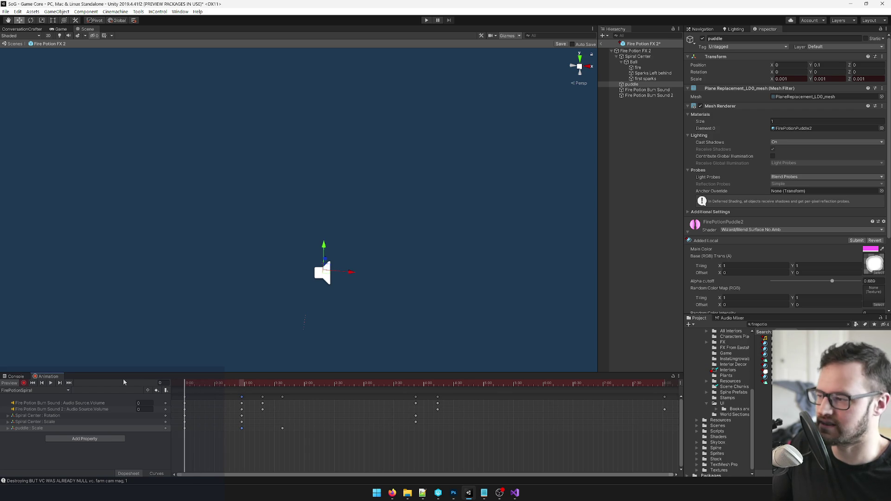
click(634, 57)
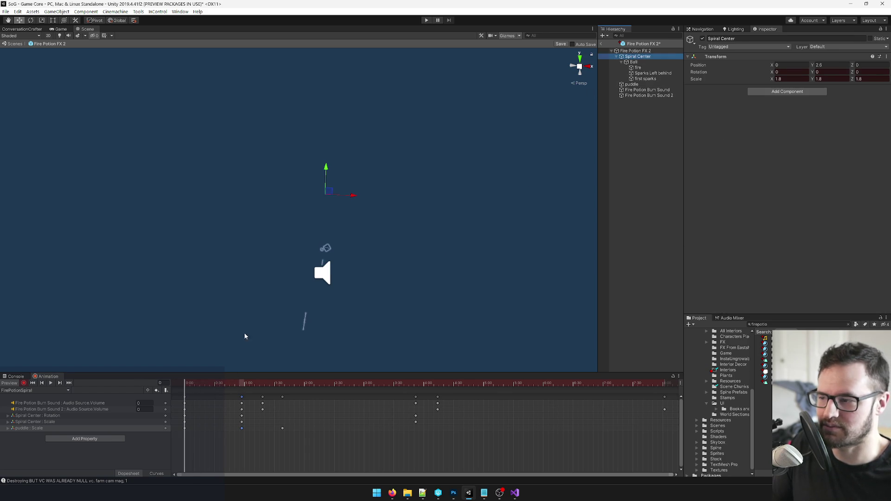
drag(204, 380, 242, 381)
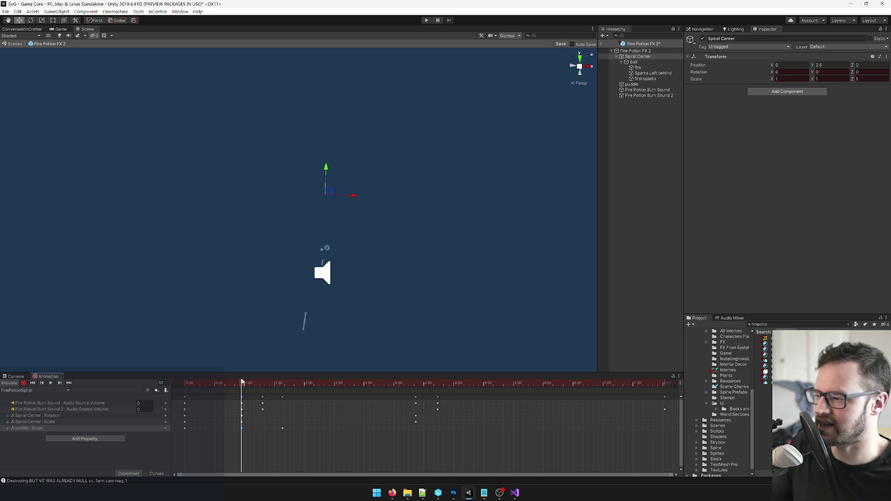
Step: Set Spiral Center's scale X, Y and Z to 1.8 at frame 57 and rewind the preview
click(780, 78)
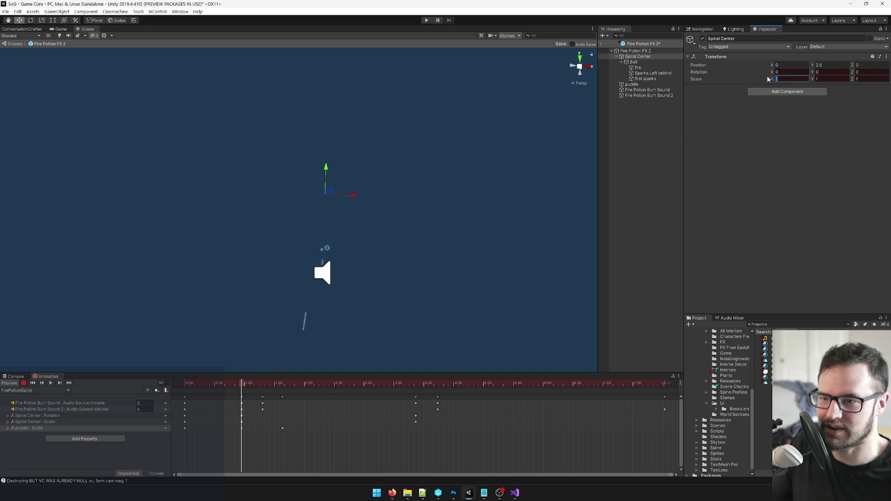
key(Tab)
text(1.8)
key(Tab)
text(1.8)
mouse_move(241, 382)
mouse_down()
mouse_move(184, 382)
mouse_move(357, 392)
mouse_move(185, 392)
mouse_move(295, 392)
mouse_move(223, 395)
mouse_move(230, 383)
mouse_move(210, 382)
mouse_up()
click(634, 62)
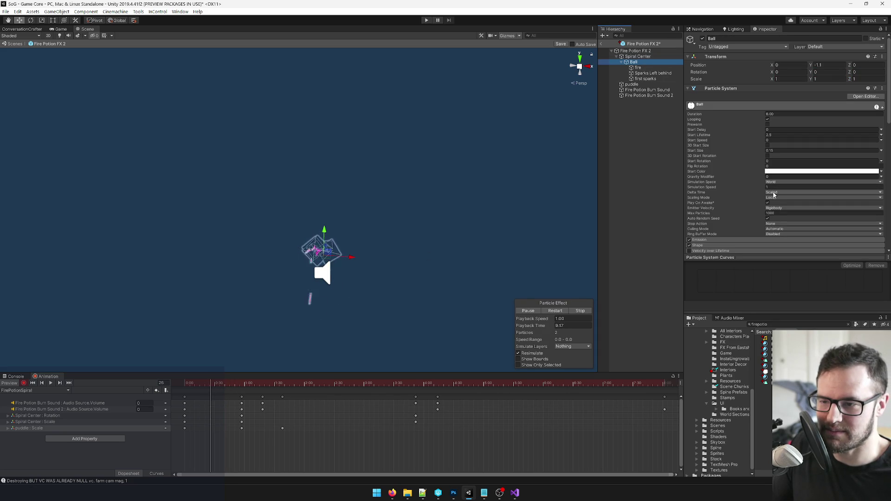
Step: Set Scaling Mode to Shape on the Ball and fire particle systems
click(779, 197)
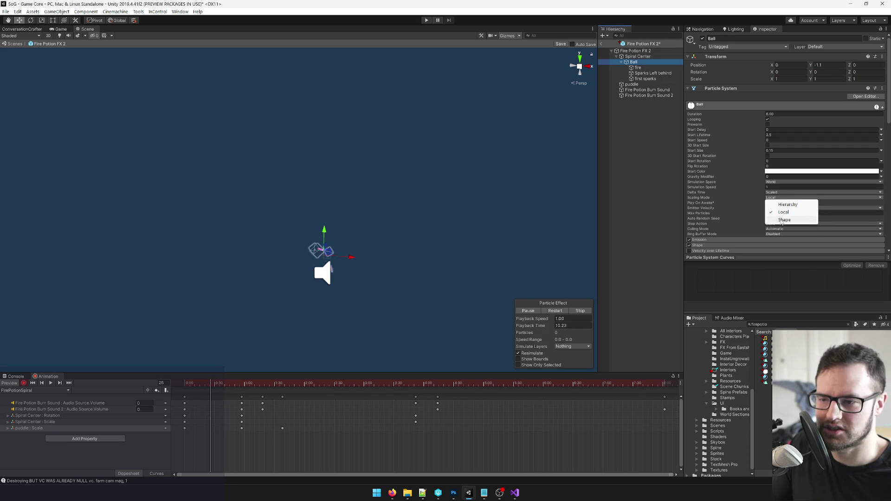
click(789, 219)
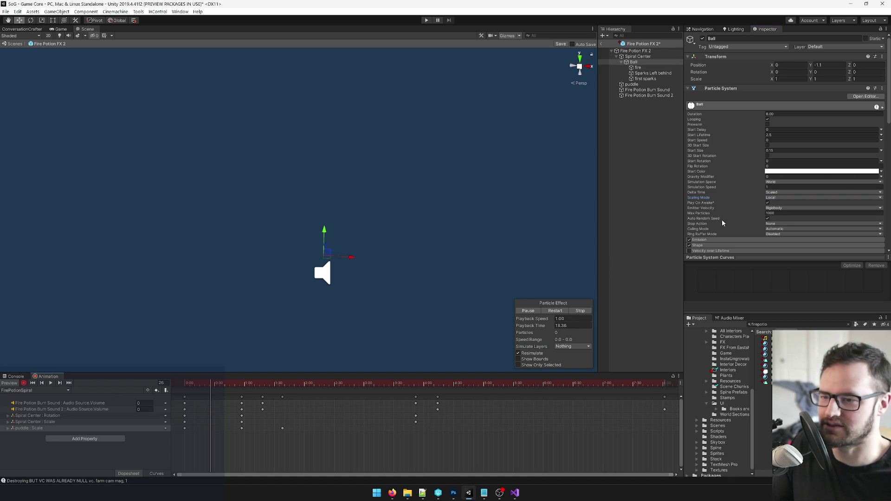
click(774, 200)
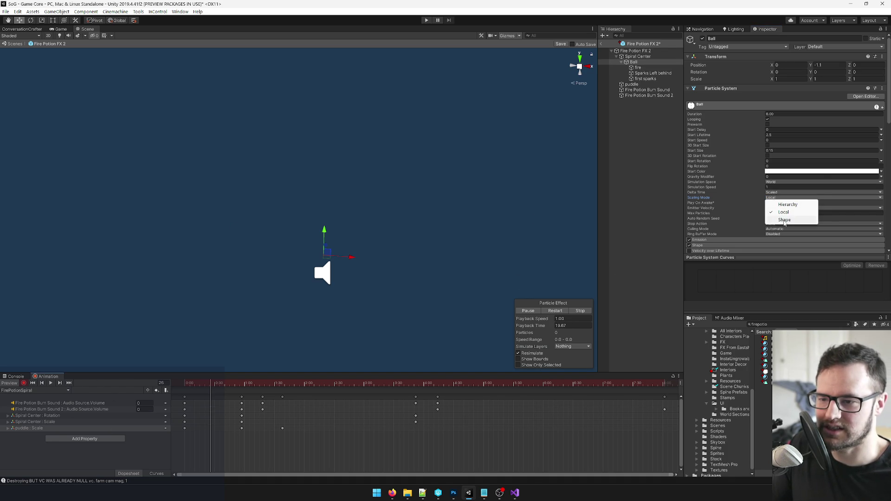
click(783, 219)
click(643, 69)
click(782, 198)
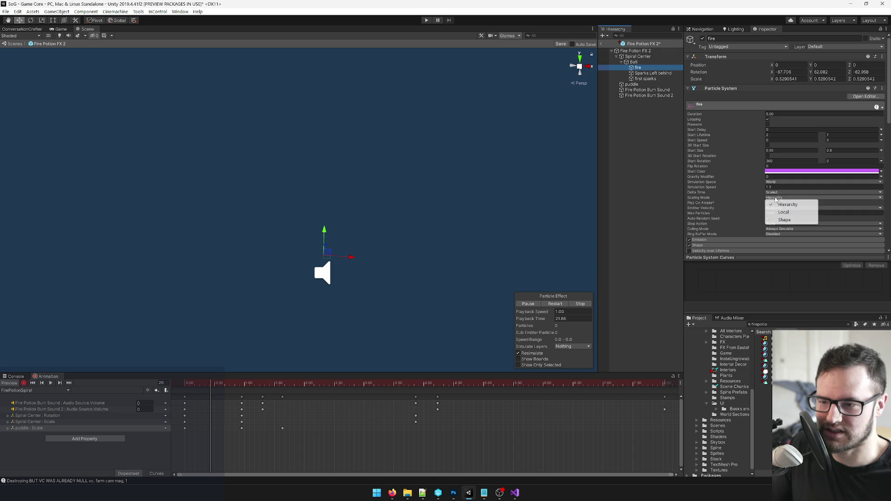
click(791, 220)
Step: Set the first sparks Scaling Mode to Shape, leaving Emitter Velocity at Rigidbody
click(653, 73)
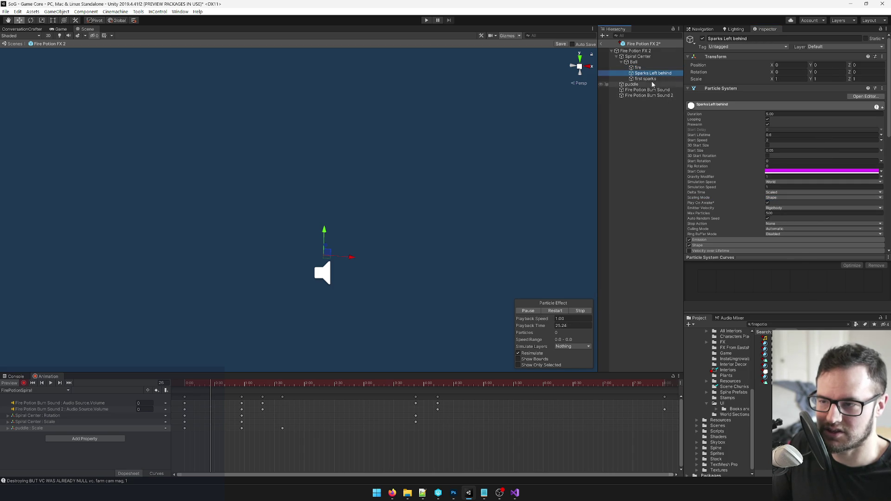
click(646, 78)
click(780, 198)
click(788, 220)
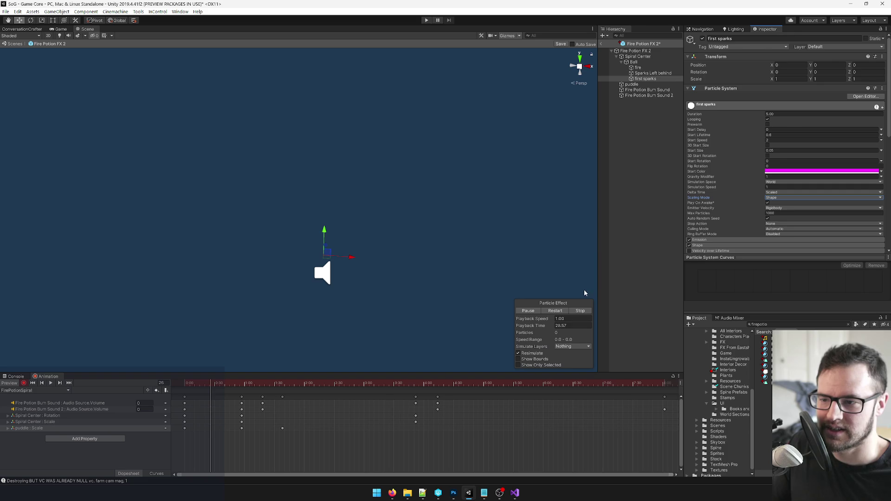
click(784, 208)
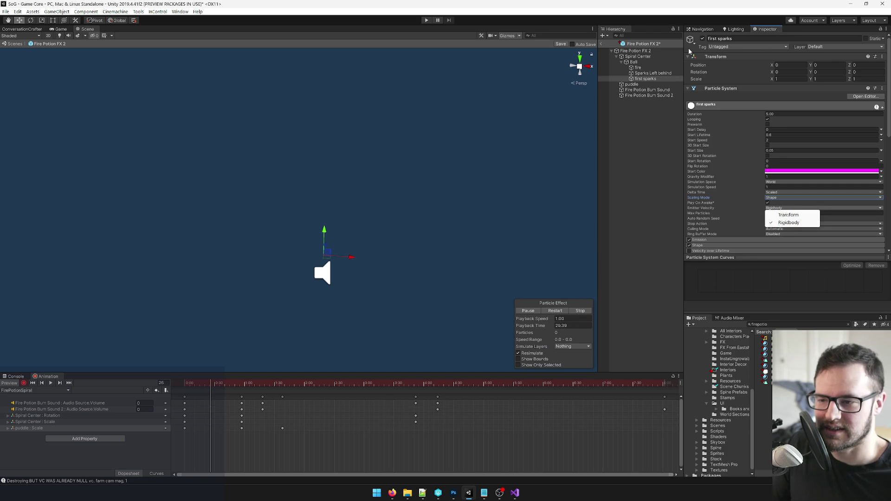
click(674, 3)
click(777, 213)
click(325, 324)
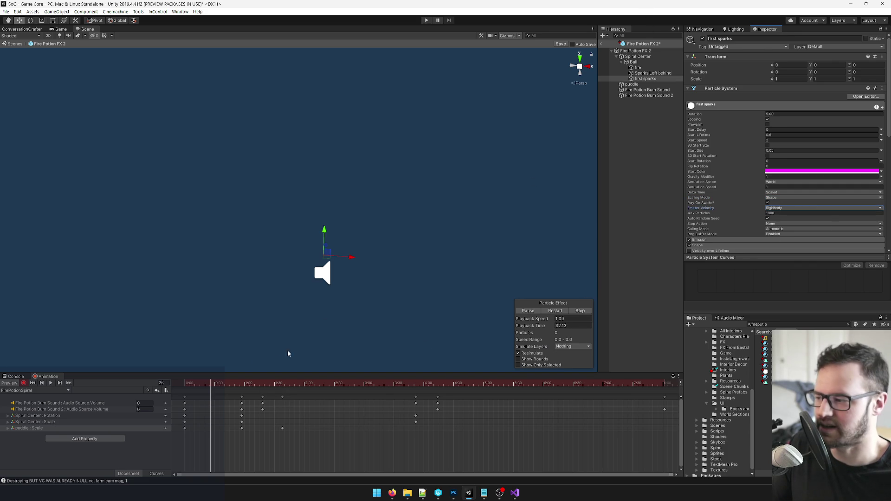
Step: Rewind the animation preview and save the Fire Potion FX 2 prefab
drag(214, 386, 93, 388)
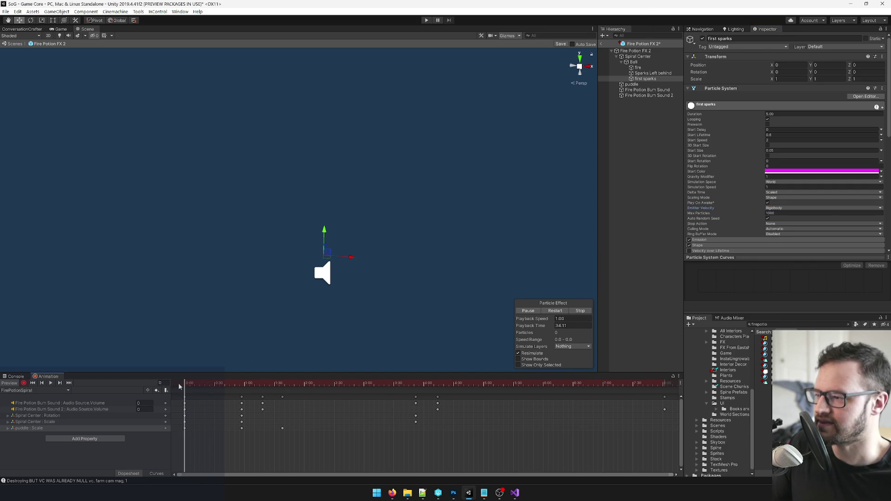
click(561, 45)
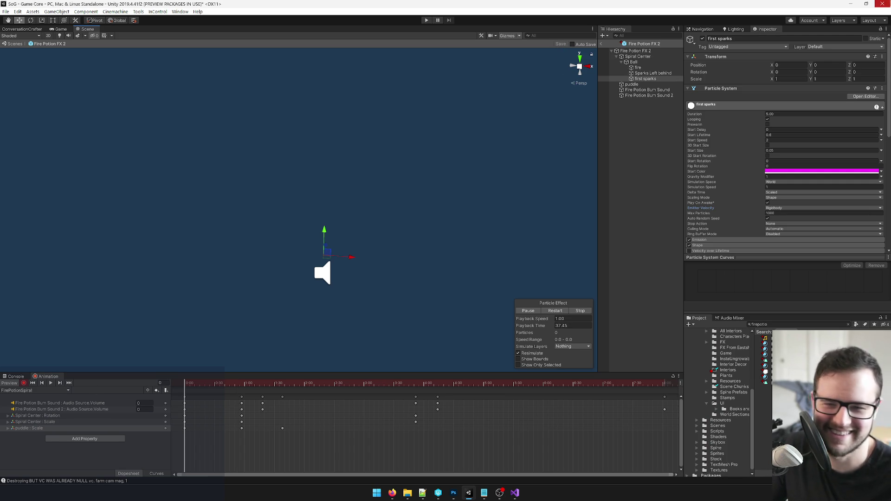
click(632, 56)
Step: Exit prefab mode, show the Game view, and preview the animation at frame 42 on Spiral Center
click(602, 44)
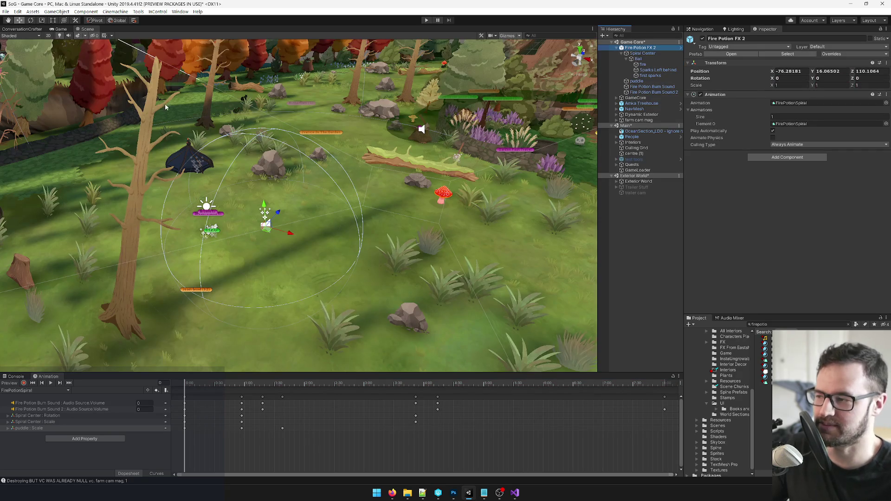
click(61, 29)
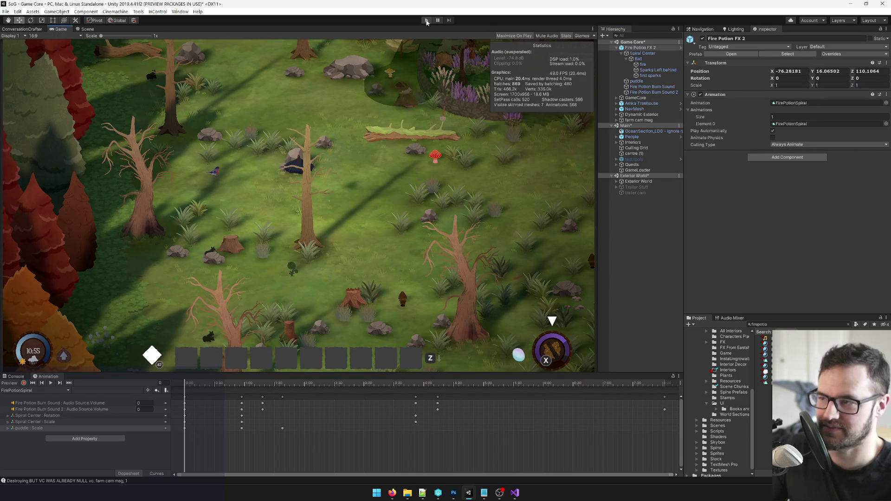
click(647, 60)
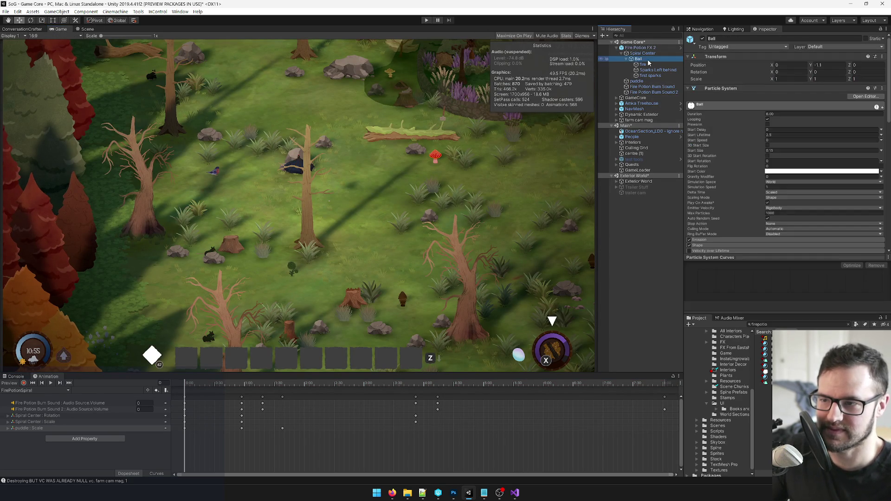
key(Down)
key(Down)
key(Down)
click(639, 59)
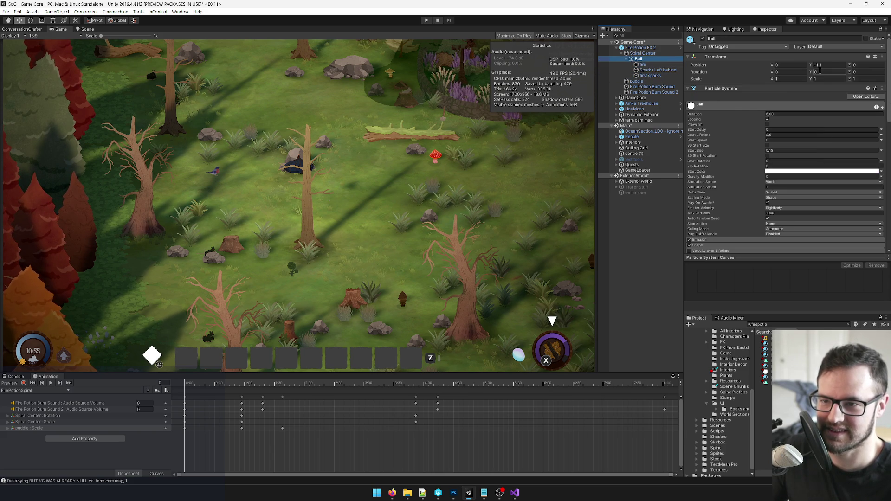
click(644, 54)
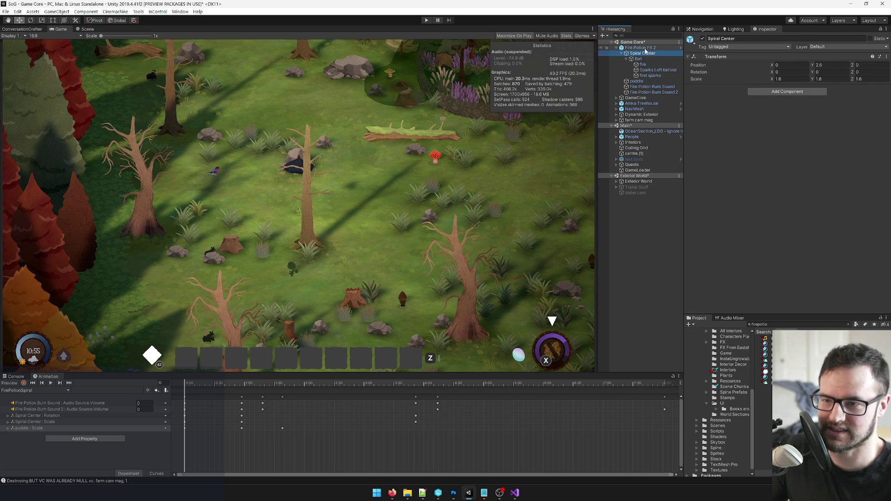
mouse_move(214, 383)
mouse_down()
mouse_move(227, 383)
mouse_move(107, 383)
mouse_up()
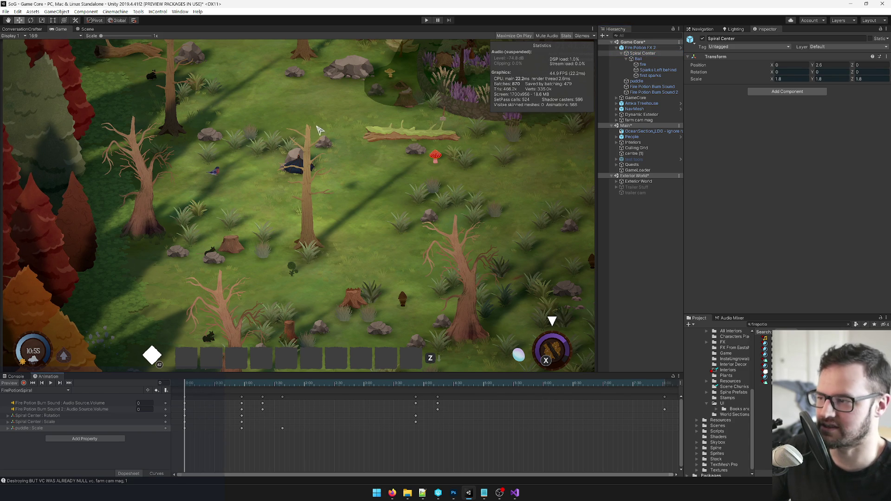
Step: Run the game, walk the character right, and restore the editor layout around the Game view
click(426, 21)
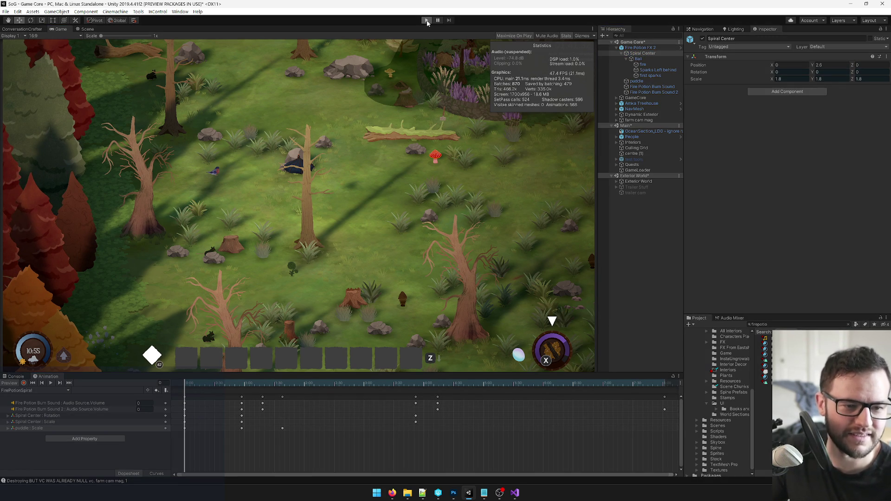
click(426, 21)
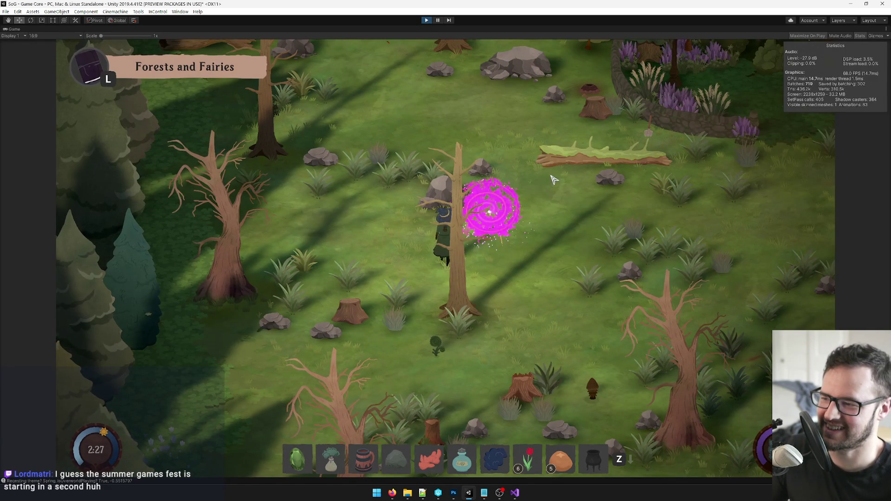
key(d)
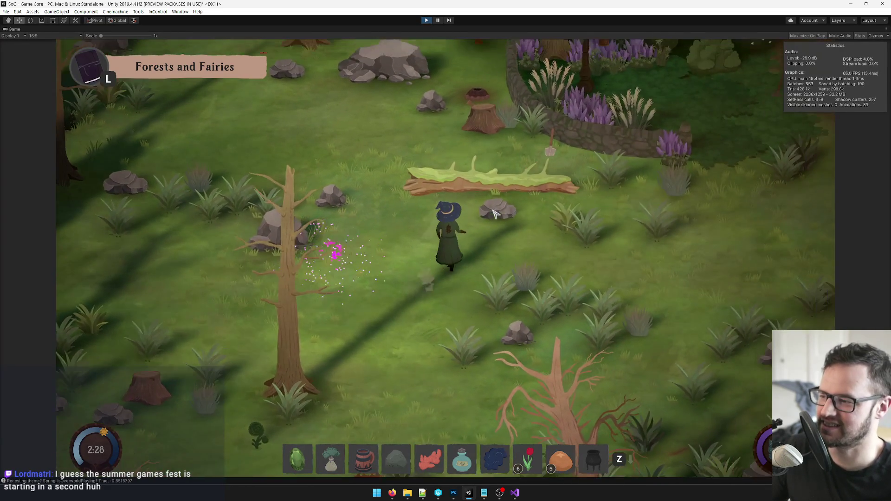
right_click(17, 29)
click(29, 52)
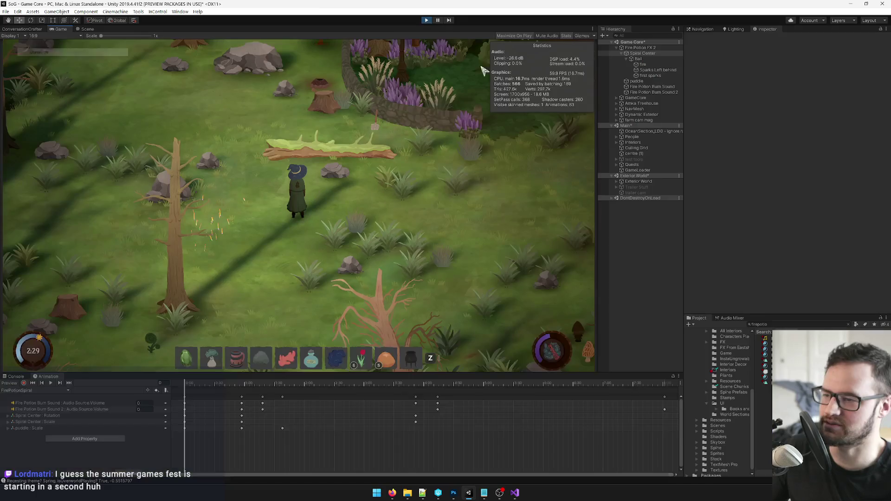
Step: Set the fire particle system's Scaling Mode back to Local during play
click(653, 65)
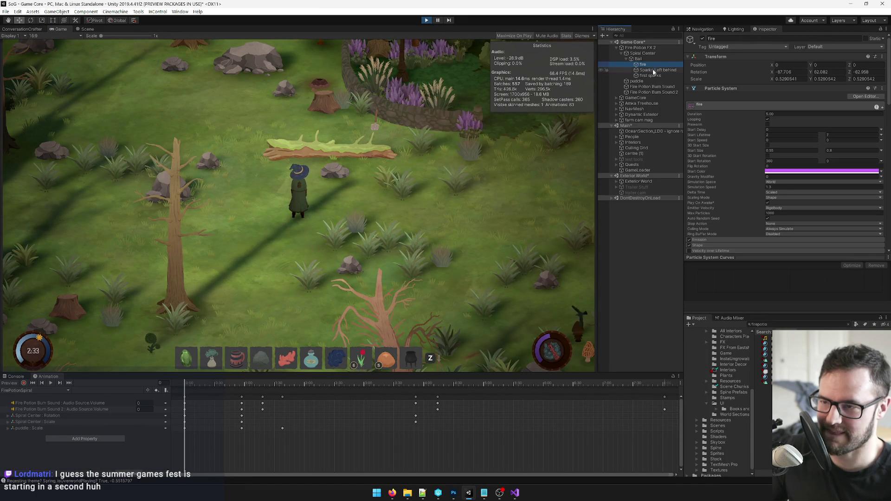
click(641, 48)
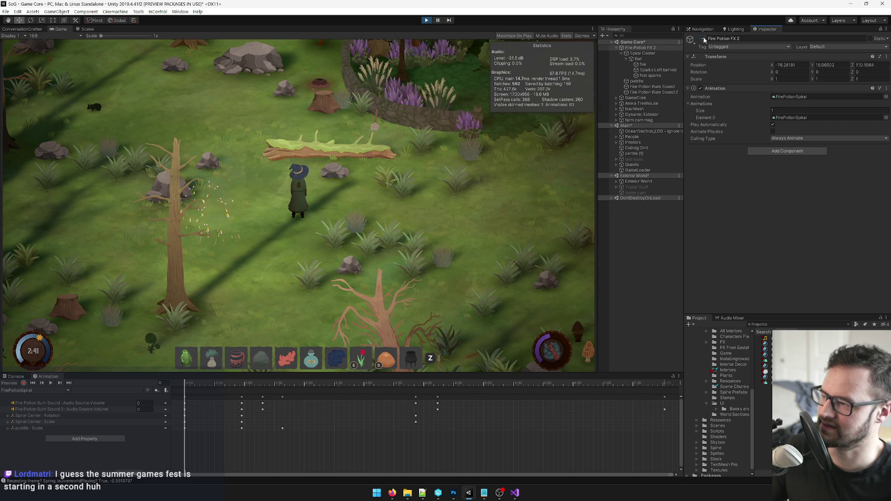
click(650, 64)
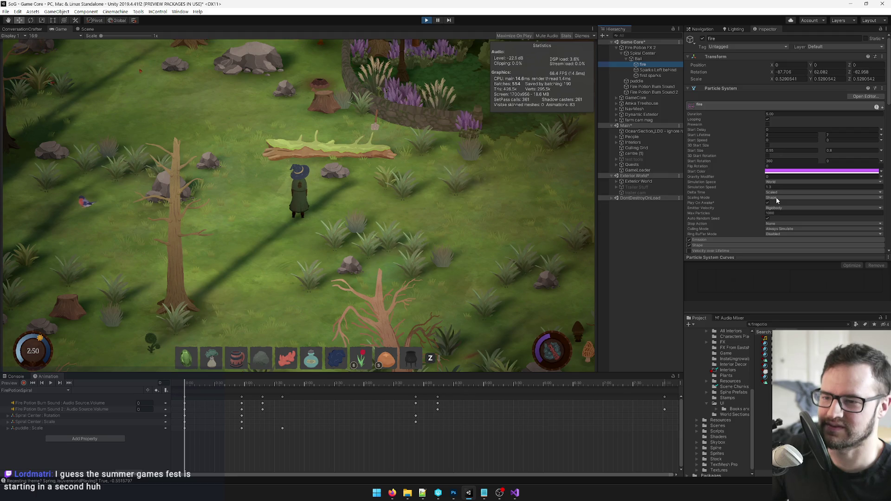
click(776, 199)
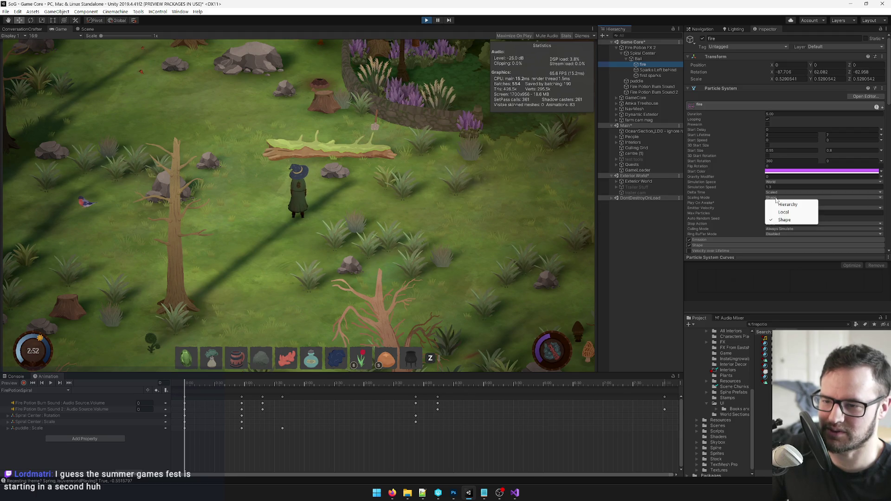
click(783, 212)
Step: Toggle Fire Potion FX 2 off and on to replay the spiral, then walk the witch right
click(659, 47)
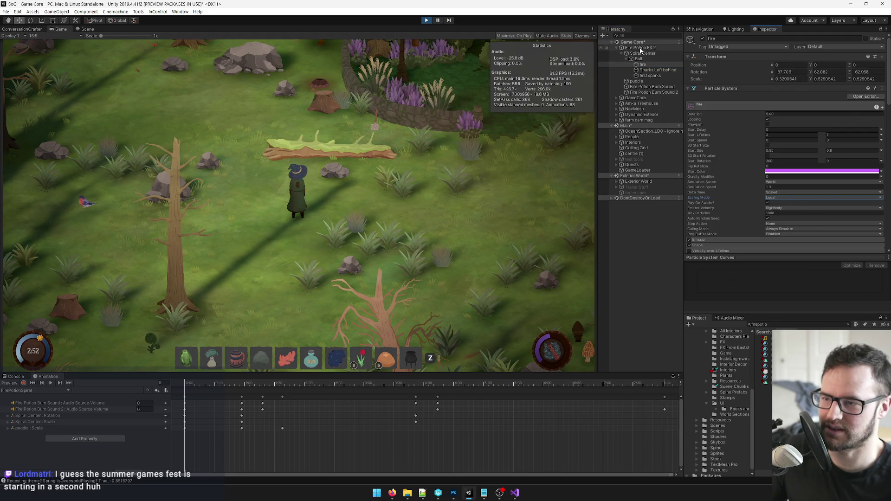
click(703, 39)
click(703, 39)
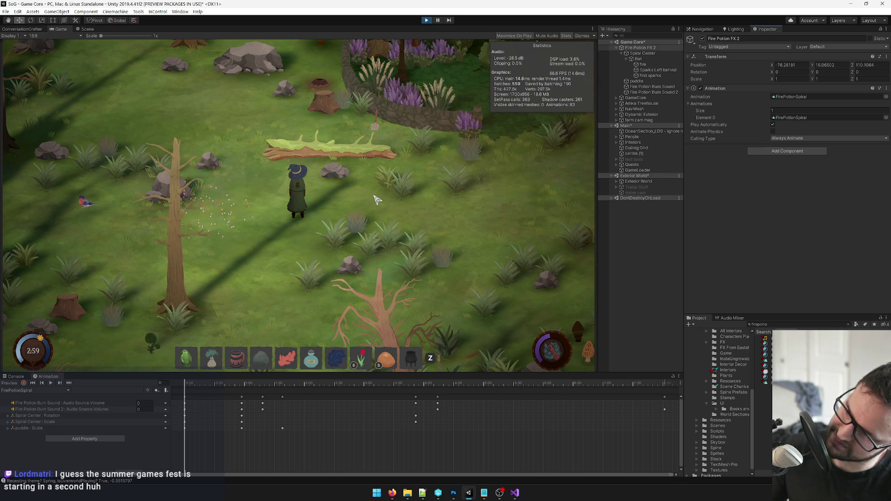
key(d)
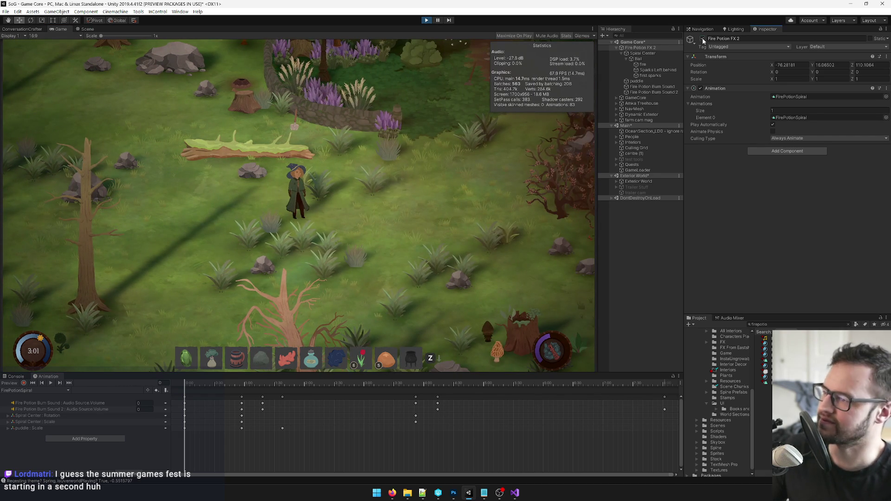
Step: Replay Fire Potion FX 2, then bring up the fire particles' Color over Lifetime gradient
double_click(704, 41)
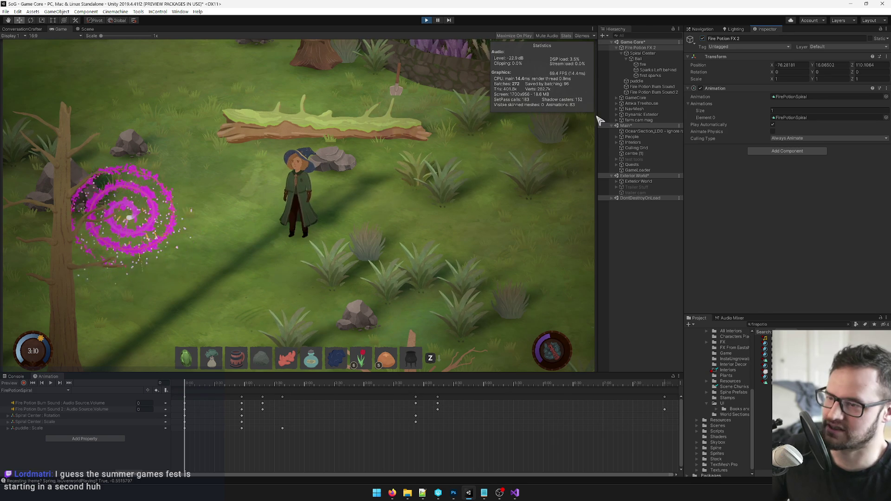
click(646, 64)
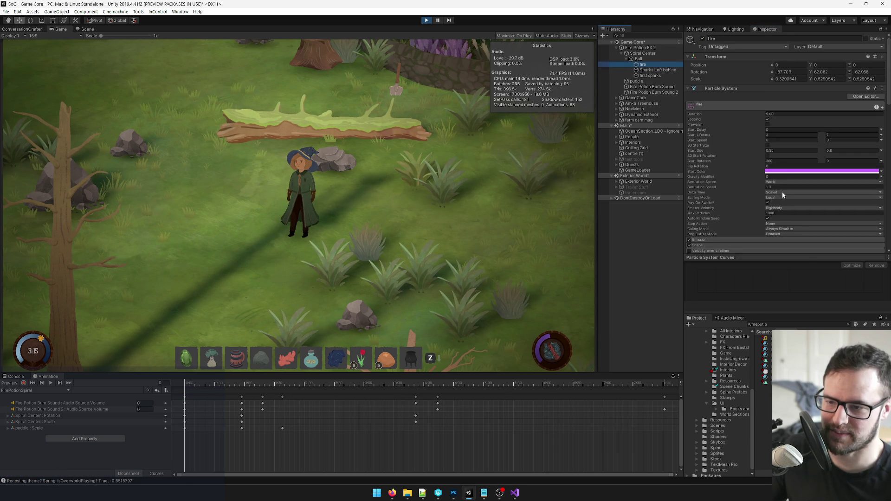
scroll(761, 166, down, 6)
click(822, 92)
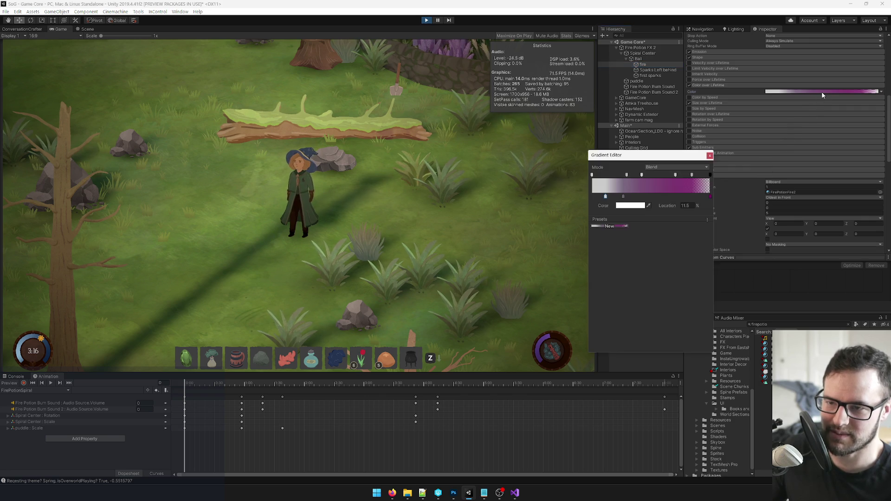
Step: Delete the gradient's rightmost colour key and turn the new end key red
click(623, 206)
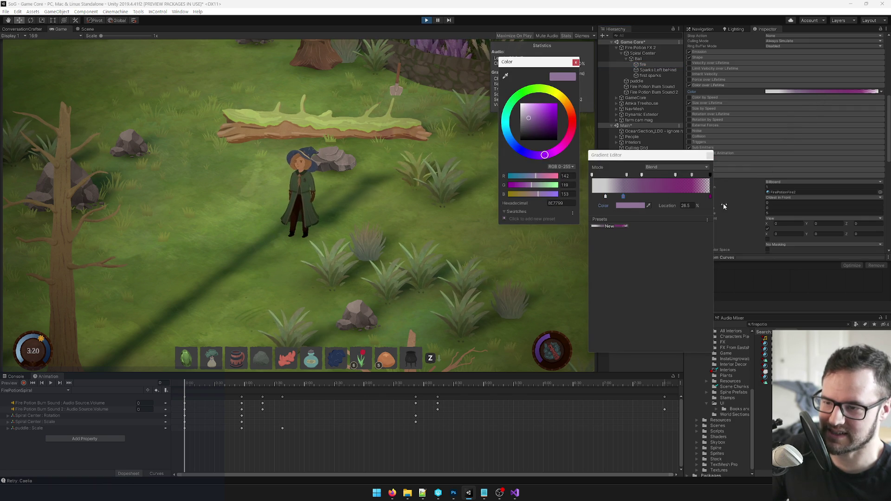
click(709, 198)
key(Delete)
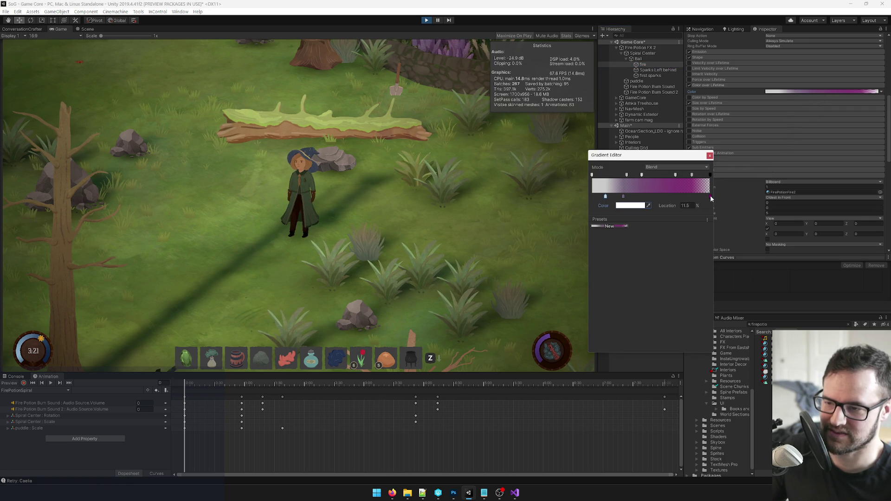
click(637, 205)
drag(572, 126, 576, 121)
click(575, 63)
key(Escape)
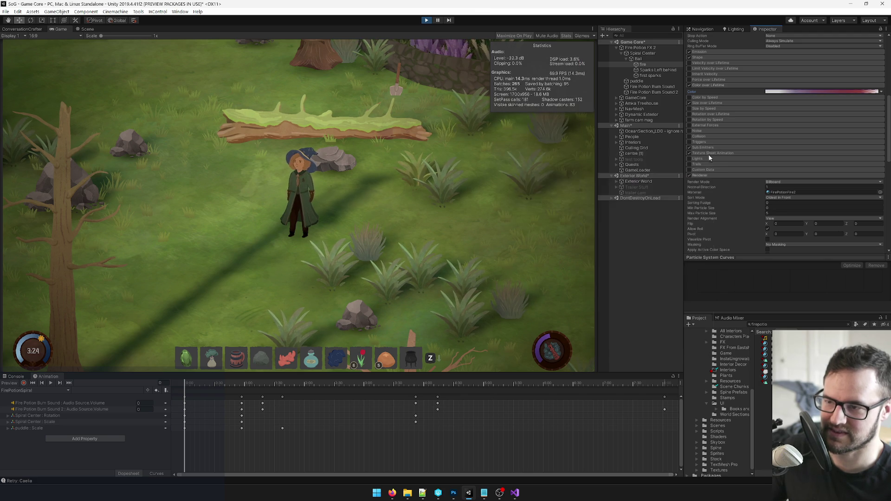
Step: Check the effect in game, then set the fire Start Color to pale pink E4B1FF
click(639, 48)
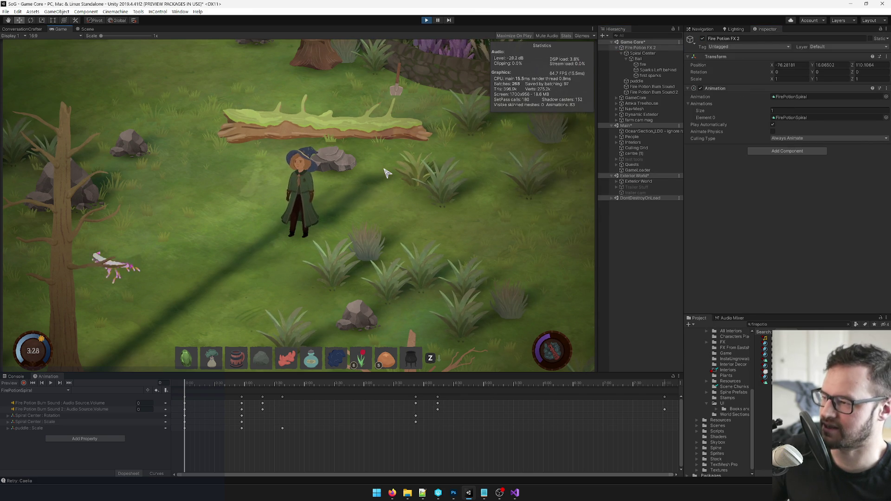
key(w)
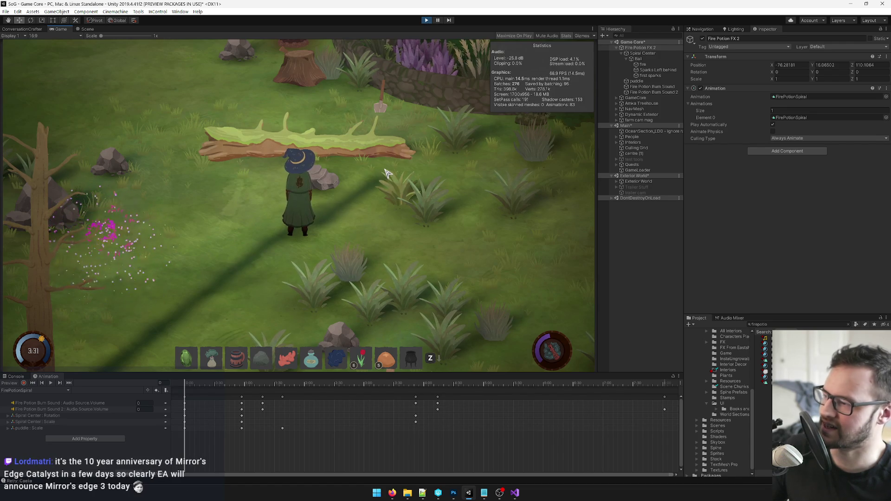
click(645, 63)
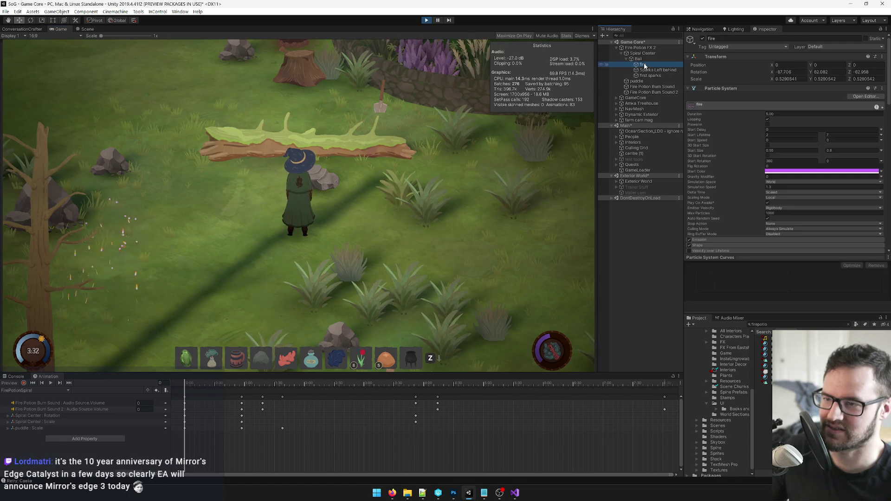
click(821, 171)
click(533, 100)
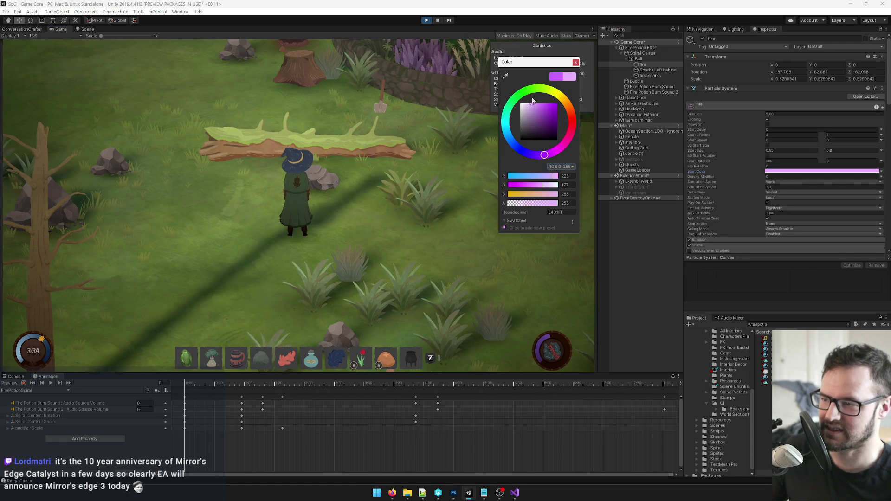
click(575, 62)
Step: Make the middle gradient key vivid purple and nudge the white key slightly left
scroll(776, 133, down, 10)
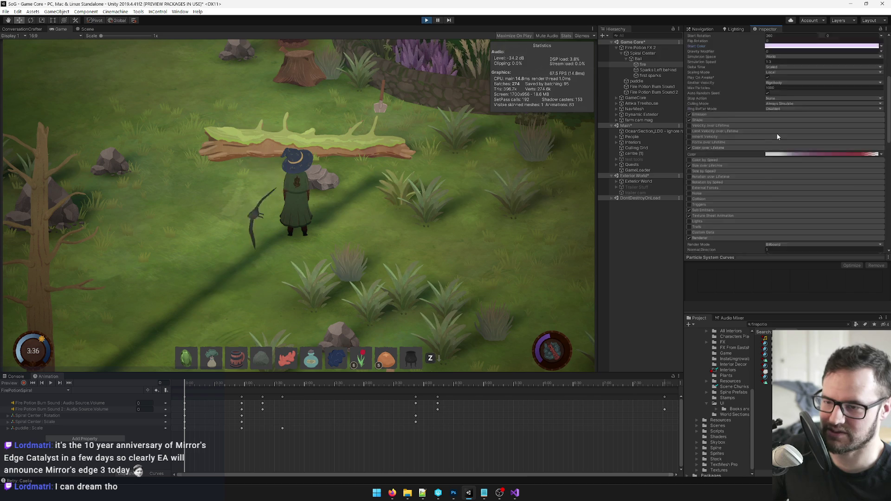
click(806, 92)
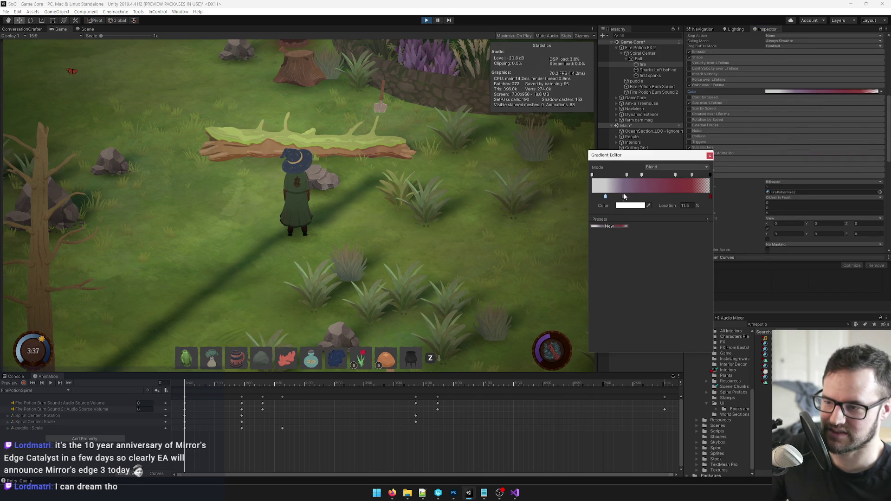
click(624, 204)
mouse_move(535, 108)
mouse_down()
mouse_move(530, 93)
mouse_move(562, 87)
mouse_up()
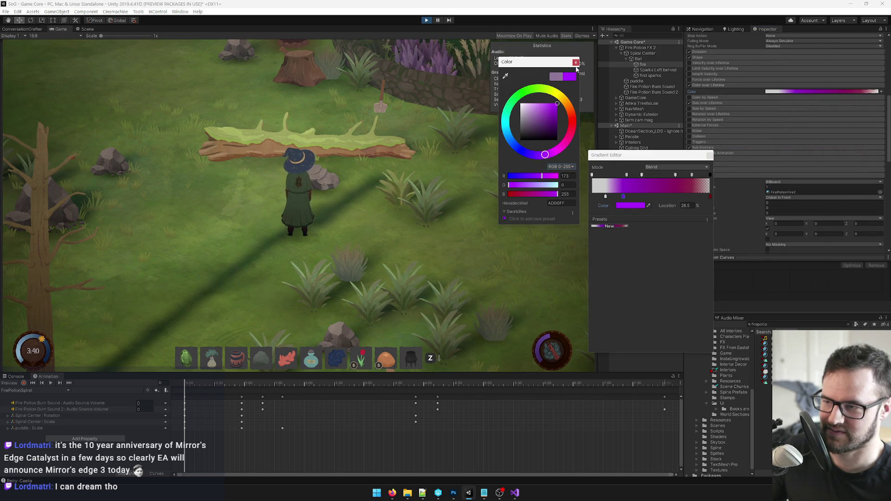
click(576, 62)
click(709, 199)
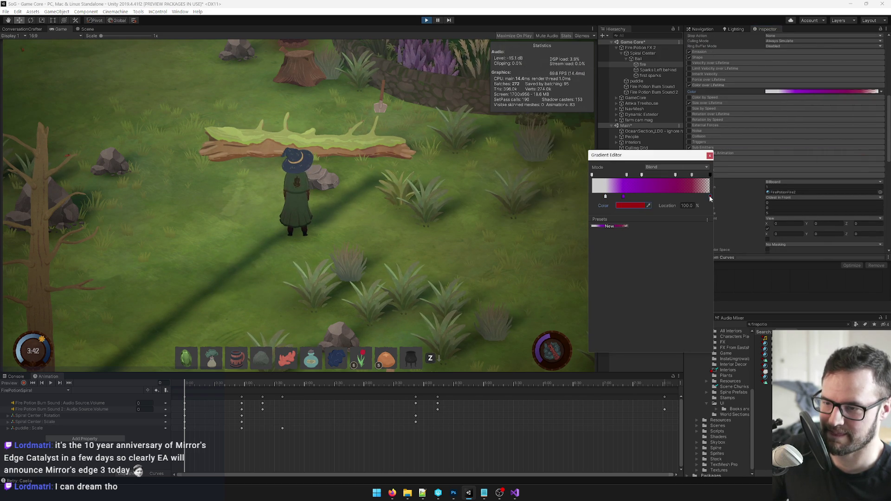
click(630, 206)
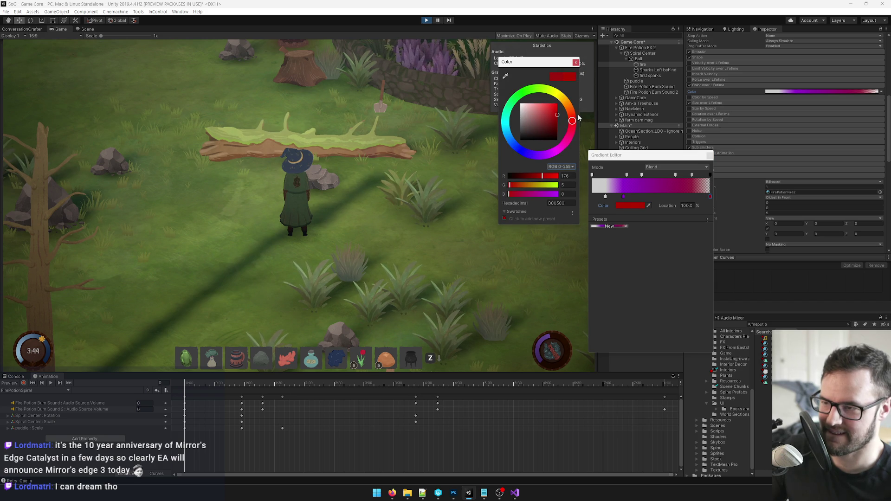
click(576, 62)
drag(606, 198, 599, 199)
click(625, 198)
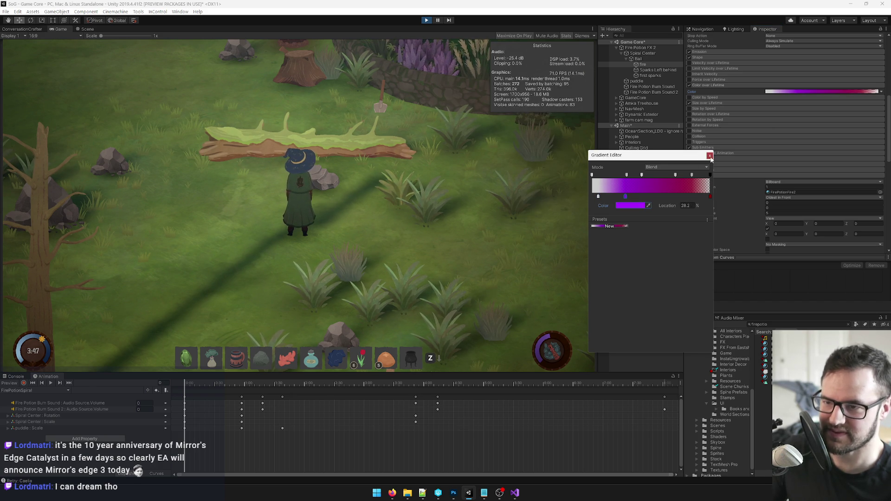
click(710, 156)
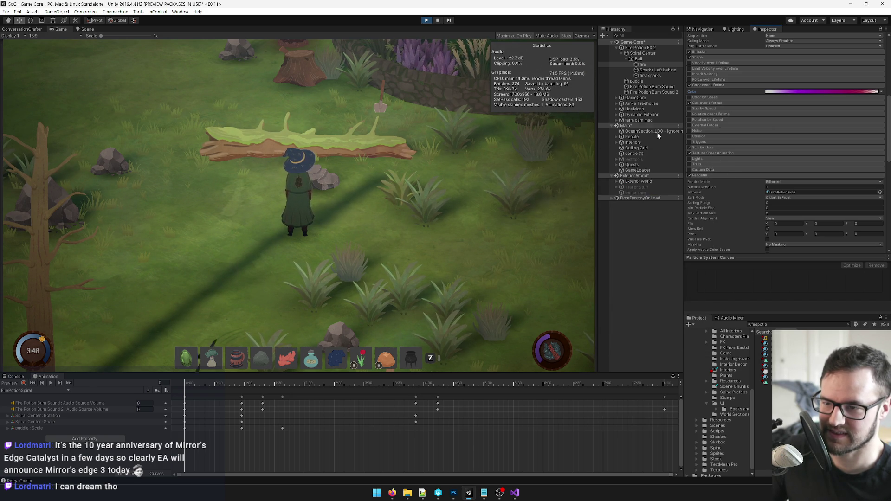
click(640, 47)
Step: Walk the witch around and toggle Fire Potion FX 2 off and on to replay the pink-start spiral
click(401, 184)
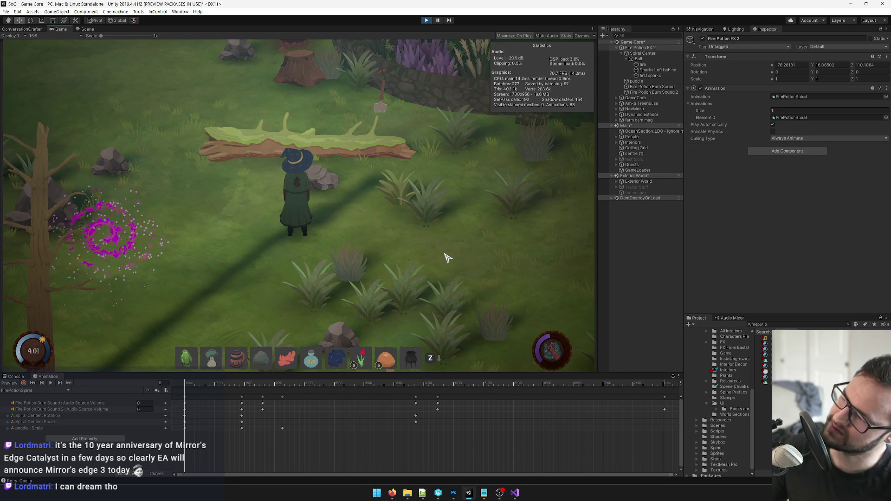
key(a)
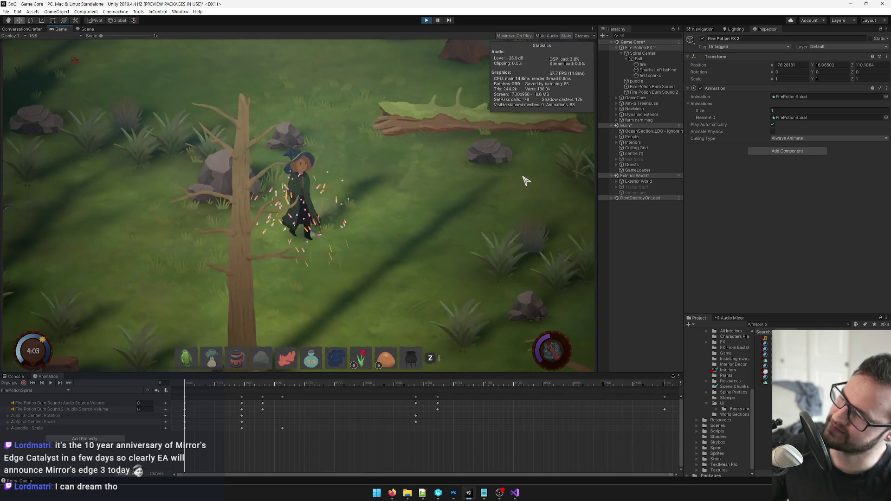
click(702, 39)
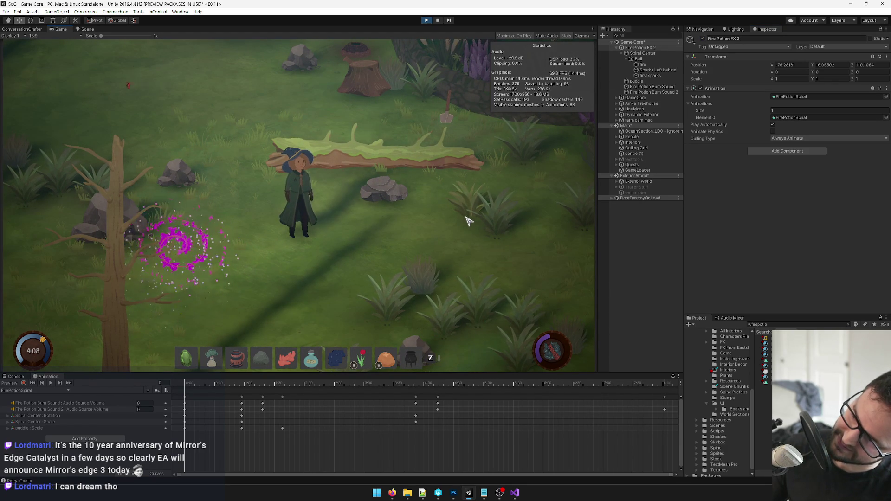
key(s+d)
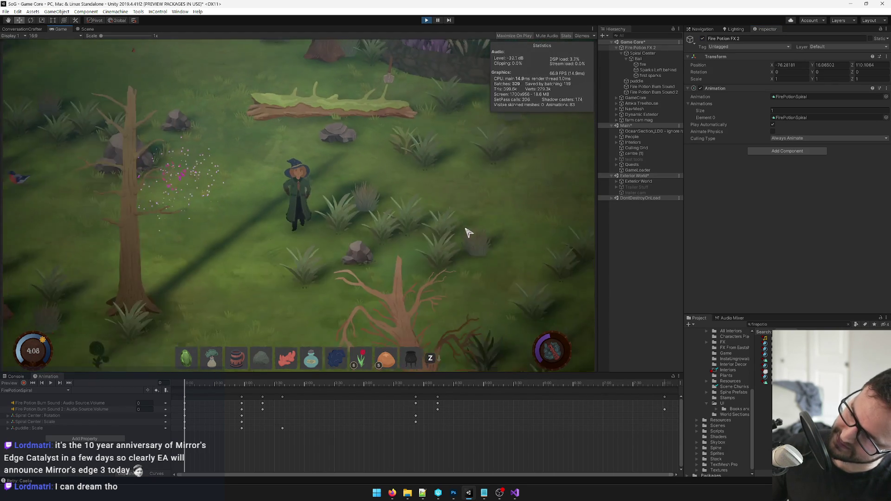
key(w+d)
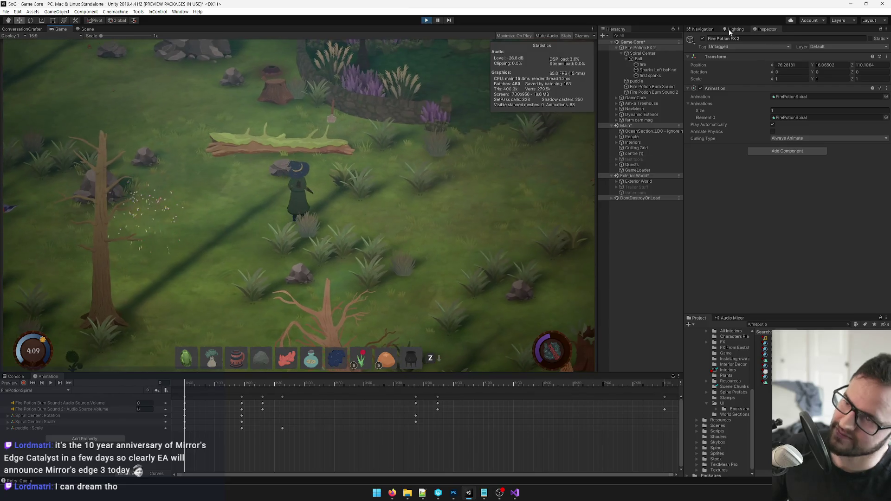
click(702, 39)
click(703, 39)
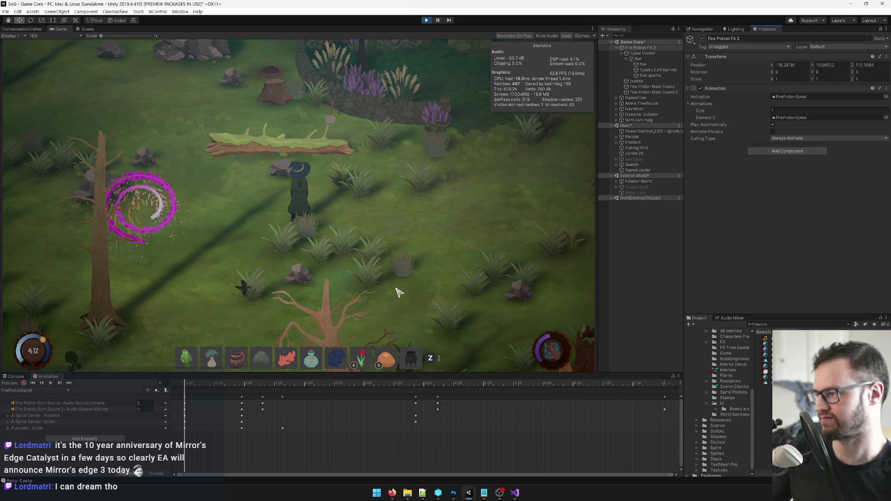
key(a)
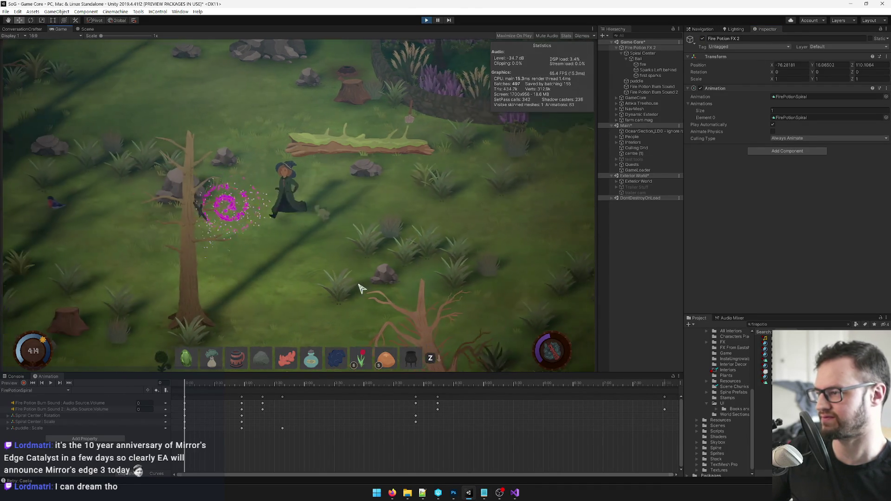
click(644, 65)
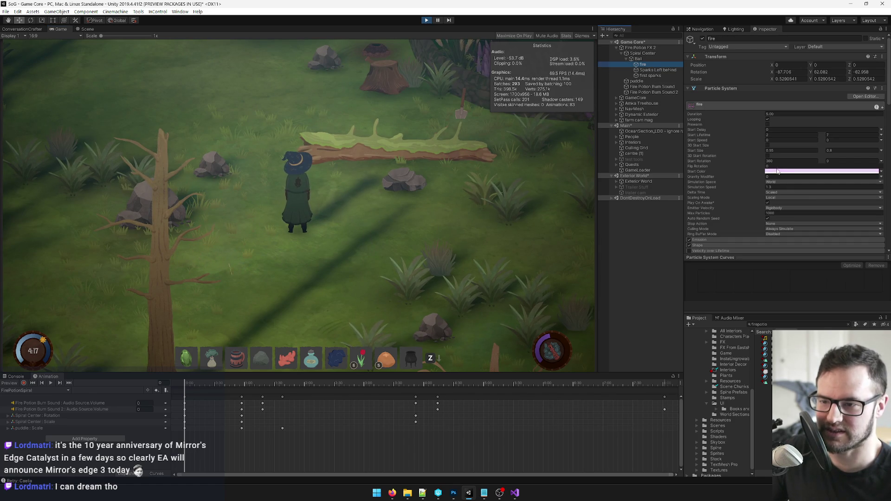
Step: Set the fire particles' Start Color to pure white
click(788, 171)
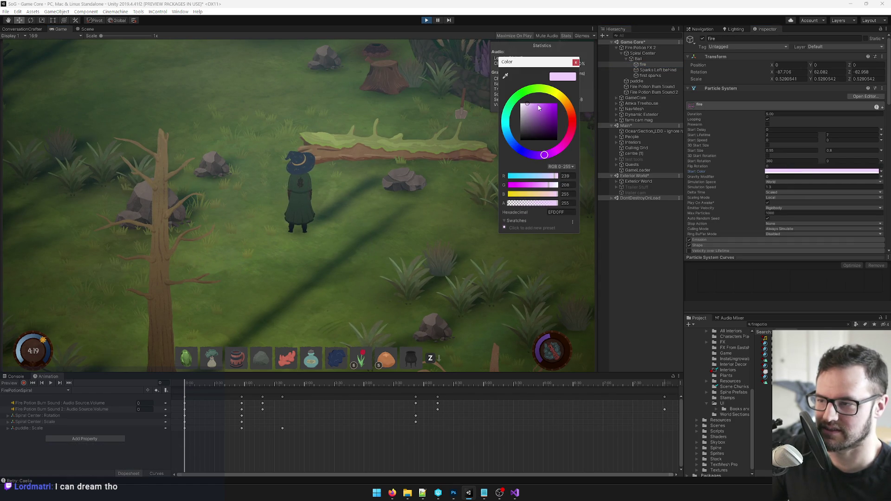
drag(539, 108, 519, 102)
click(575, 63)
scroll(768, 110, down, 5)
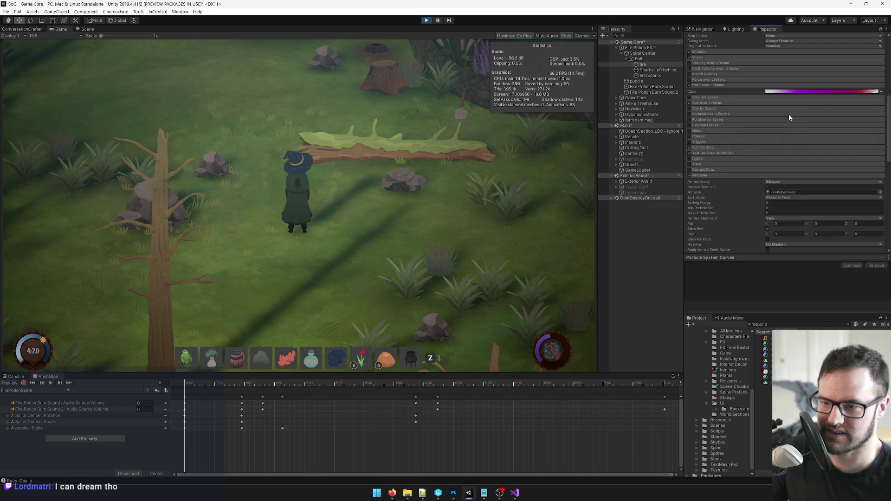
click(793, 92)
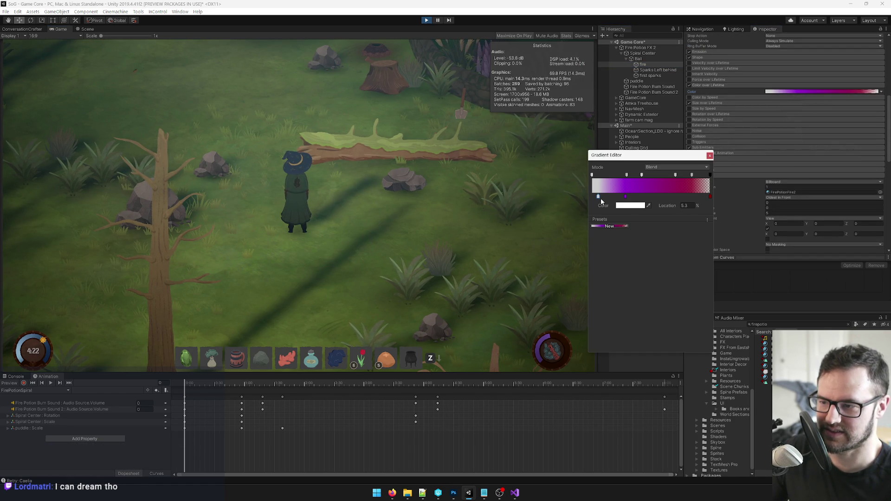
click(631, 205)
click(575, 62)
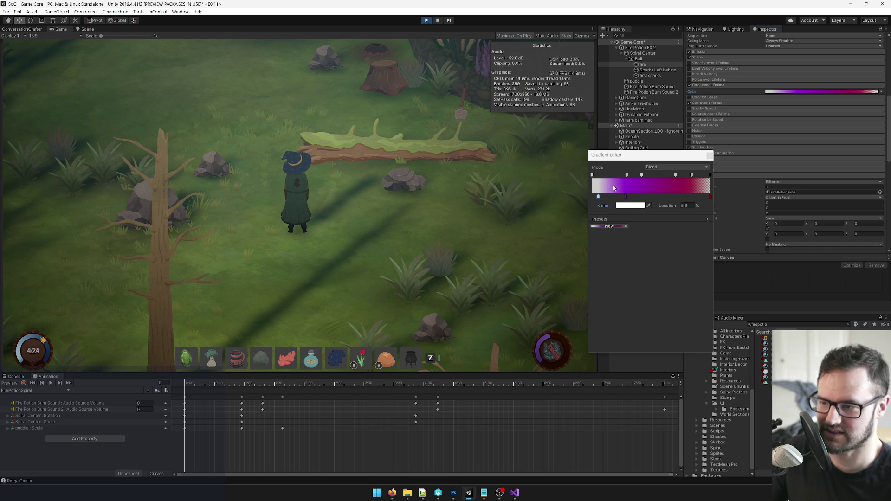
Step: Move an opacity key to about 70% and lighten the purple key to pink-lavender
click(626, 176)
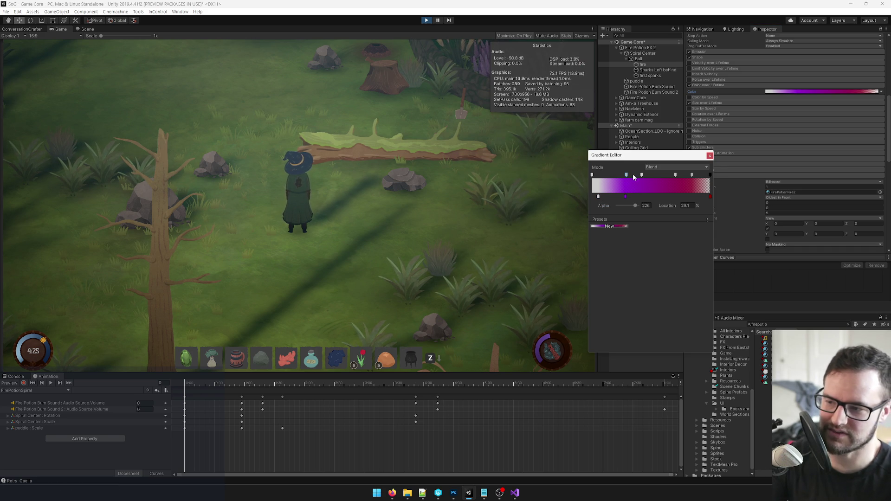
mouse_move(649, 174)
mouse_down()
mouse_move(691, 175)
mouse_move(676, 193)
mouse_up()
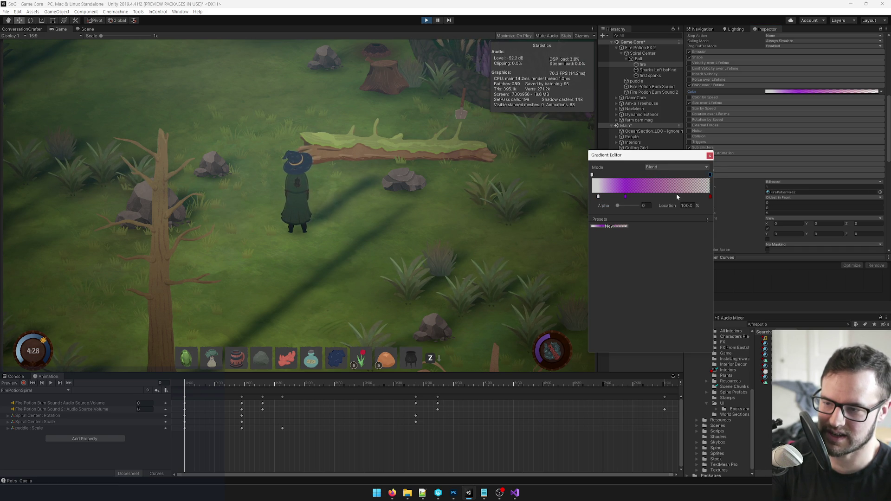
click(626, 203)
drag(550, 114, 544, 103)
click(710, 204)
Step: Lighten the red end key to coral F35954 and move the white key to 0%
click(710, 196)
click(637, 205)
click(576, 62)
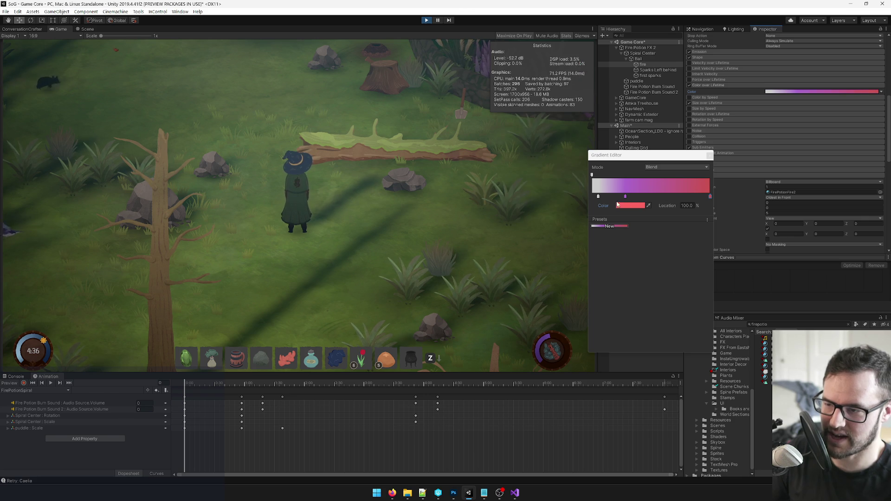
click(599, 197)
drag(600, 196, 592, 197)
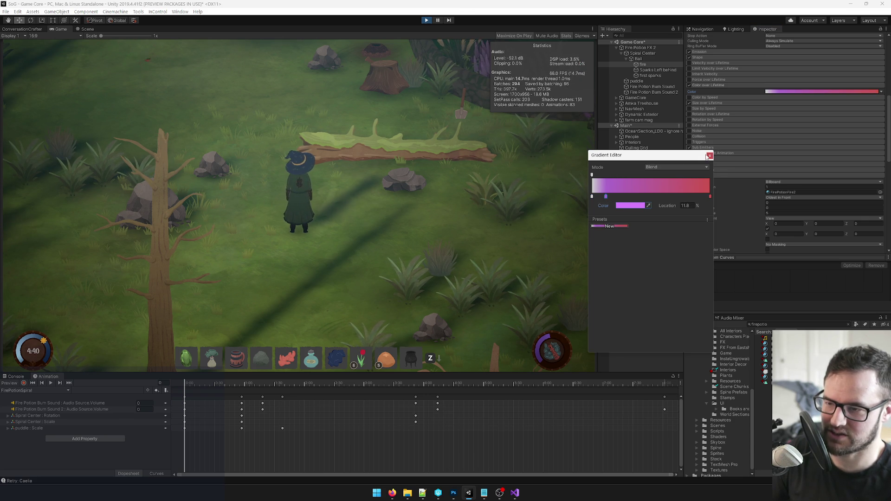
click(548, 47)
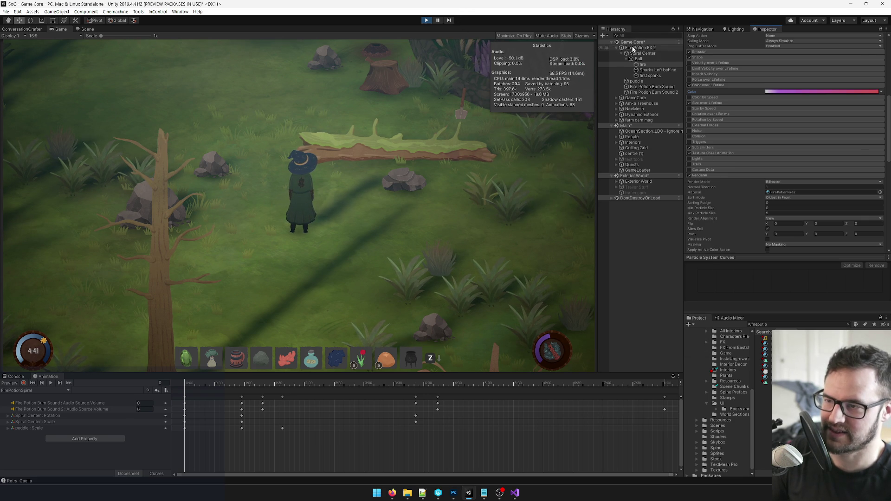
Step: Select Fire Potion FX 2 and walk the witch with D and A to trigger the spiral again
click(641, 47)
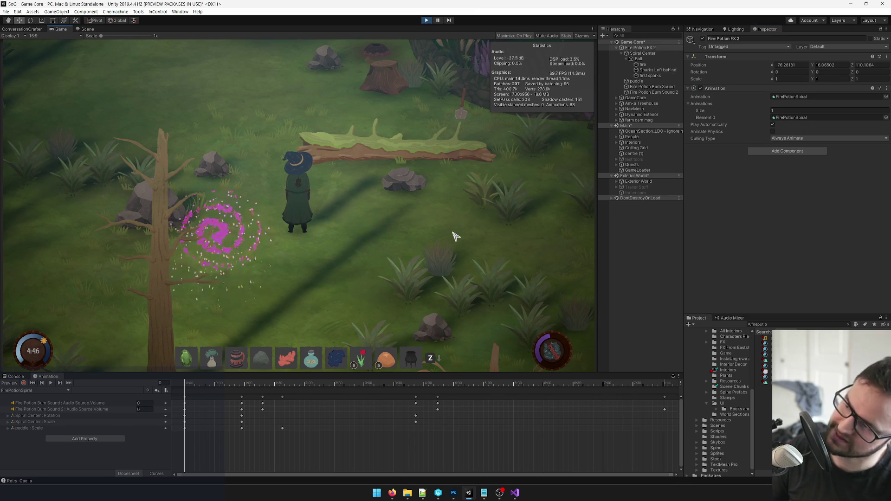
key(d)
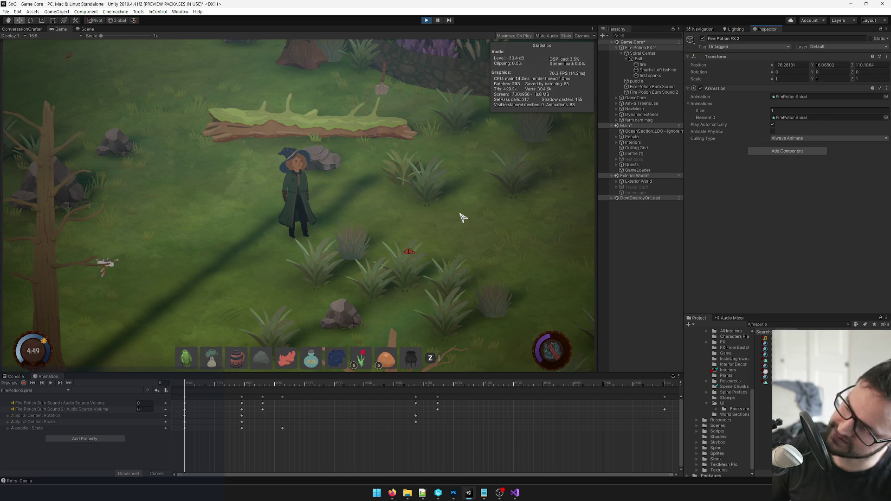
key(a)
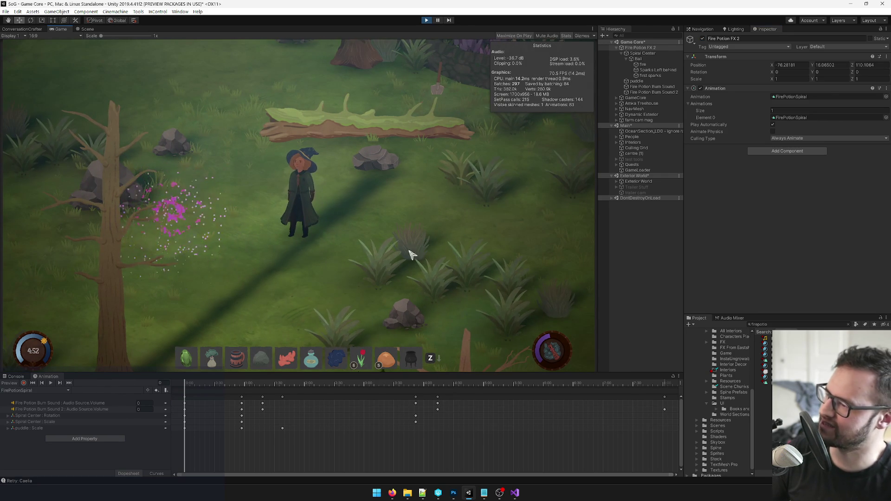
Step: Change the fire gradient's end key colour to bright green 3AFF00
click(644, 65)
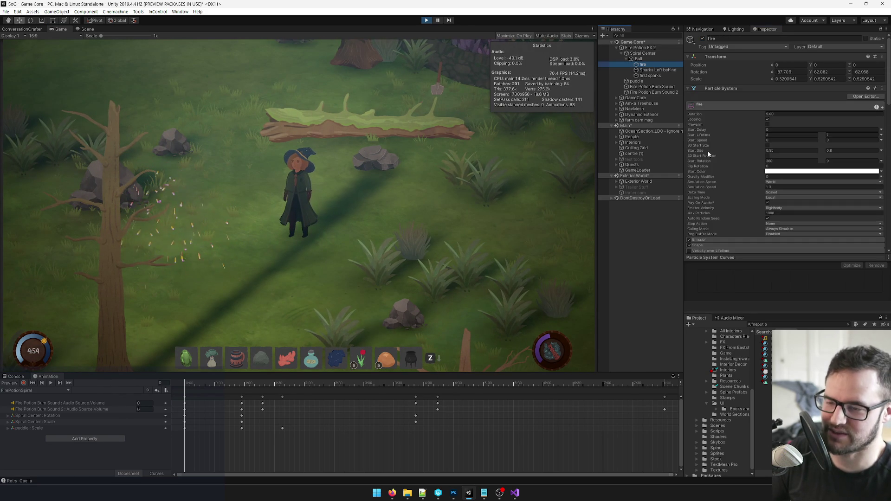
scroll(743, 153, down, 8)
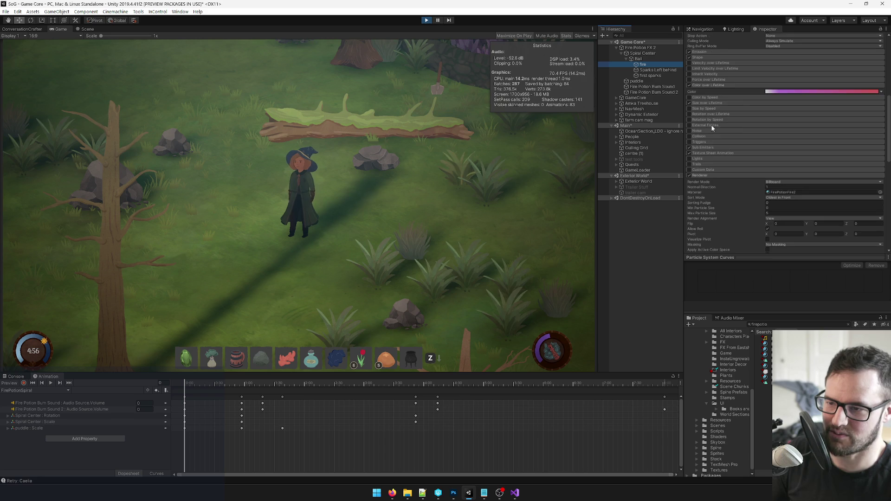
click(792, 92)
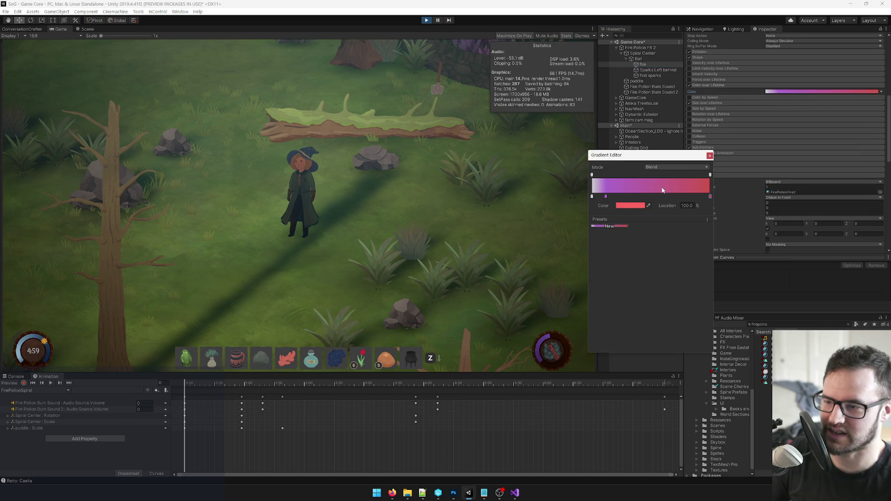
click(632, 209)
drag(542, 107, 597, 76)
drag(565, 112, 549, 80)
click(577, 62)
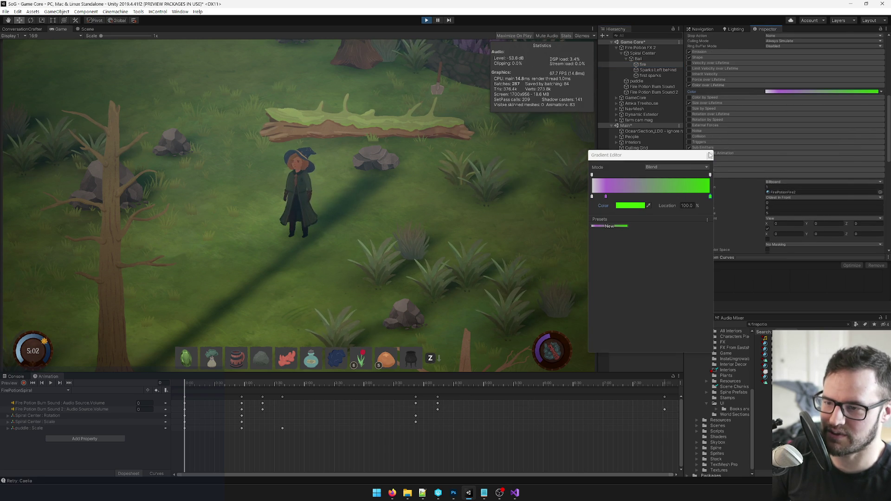
scroll(799, 129, up, 10)
click(710, 155)
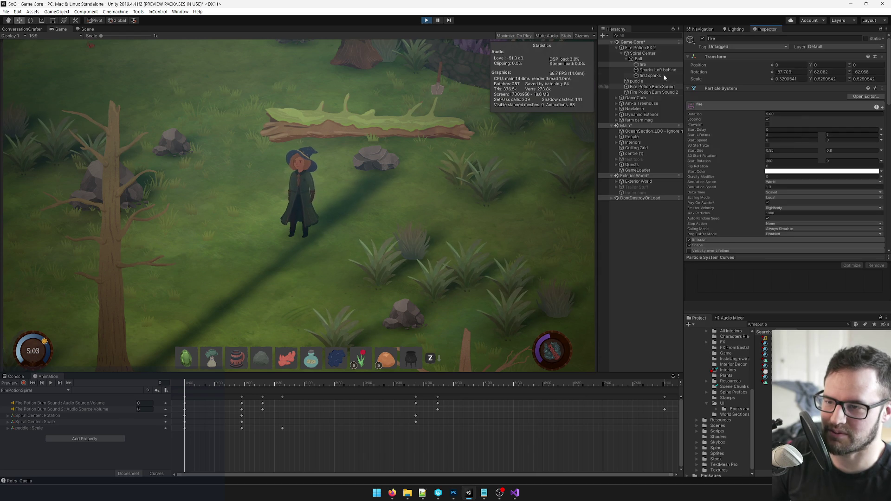
Step: Drag the green gradient key to about 42.6% of the fire particles' lifetime
click(640, 48)
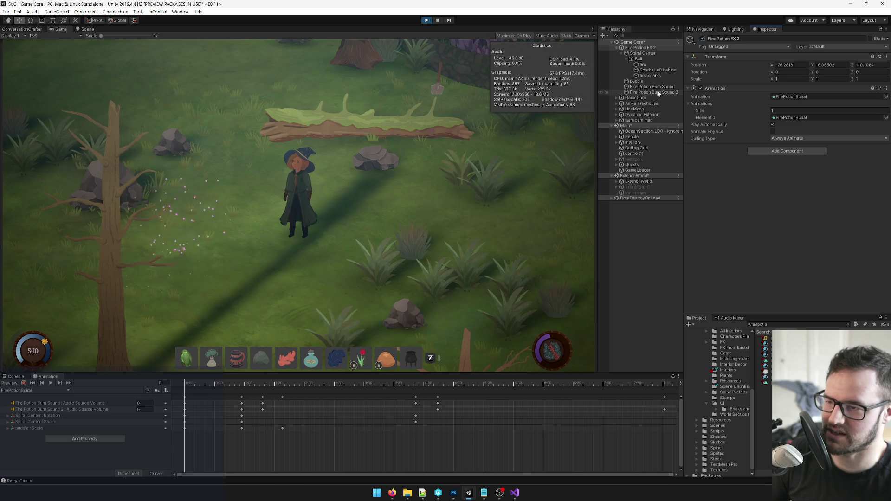
click(651, 75)
click(651, 65)
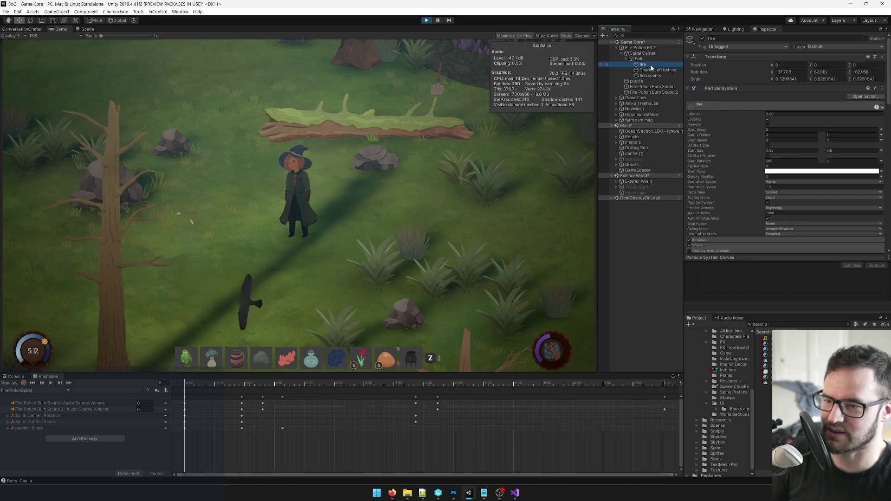
scroll(805, 152, down, 8)
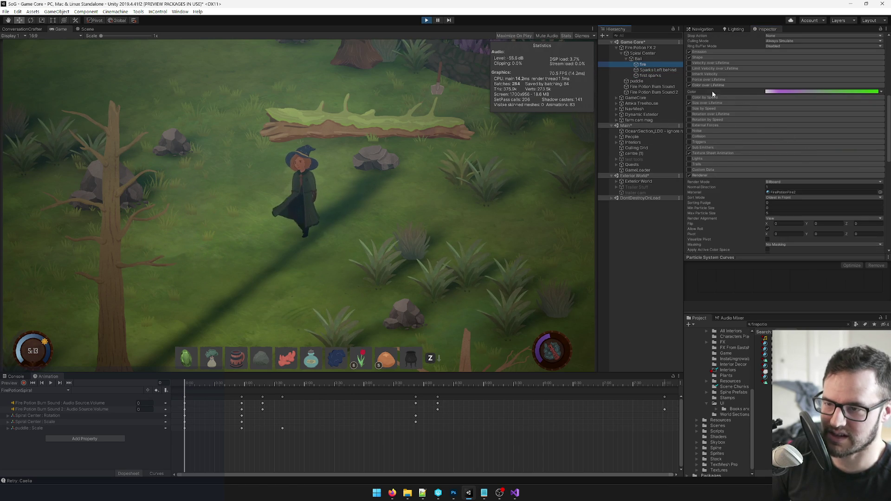
click(800, 92)
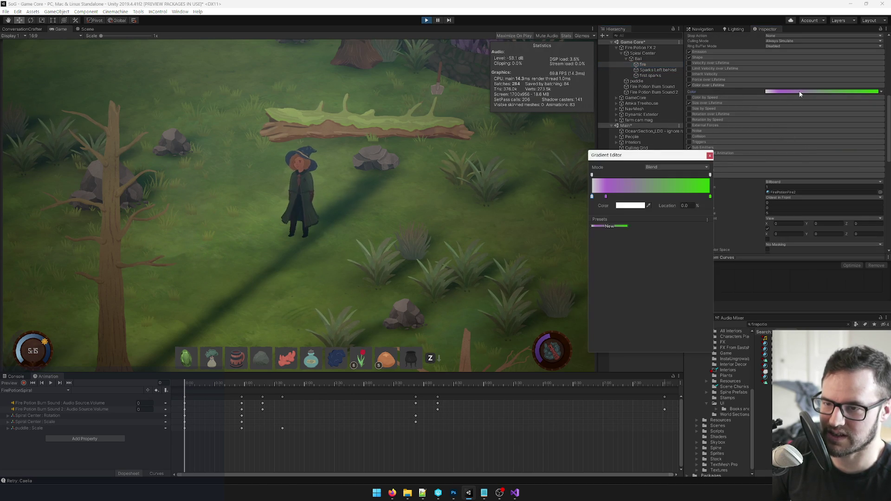
drag(710, 198, 643, 199)
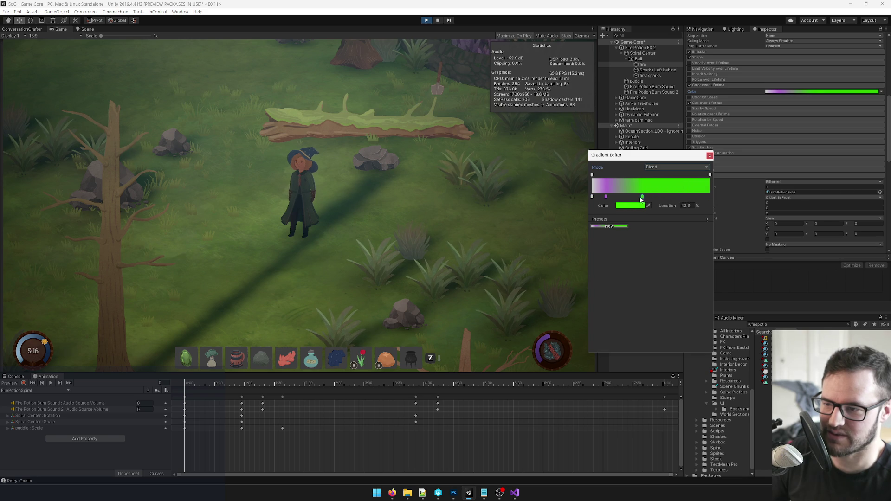
click(710, 157)
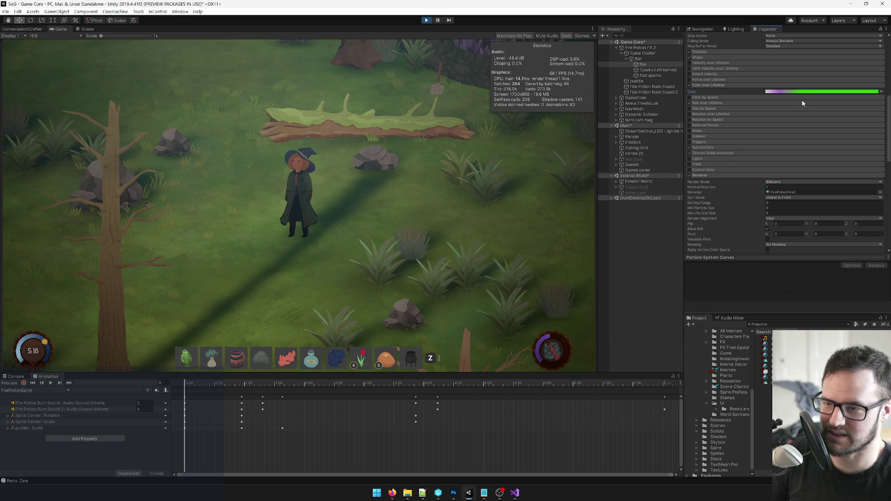
scroll(785, 137, up, 8)
Step: Untick and re-tick Fire Potion FX 2's active checkbox to replay it, then select Sparks Left behind
click(649, 48)
click(702, 39)
click(703, 39)
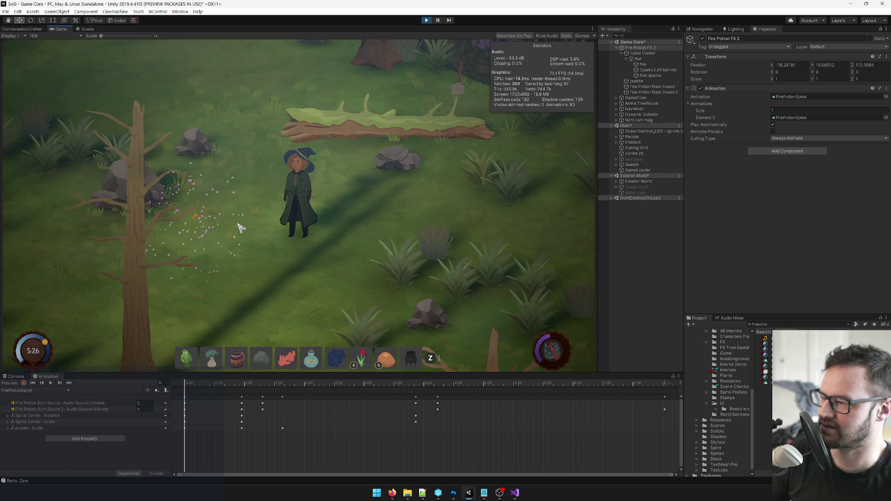
click(657, 70)
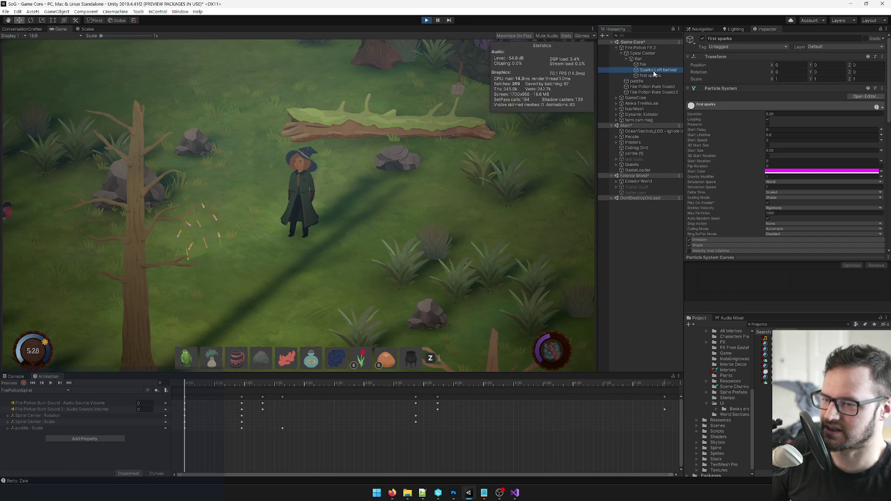
Step: Select fire, review its FirePotionFire2 material, and reopen its Color over Lifetime gradient
click(643, 64)
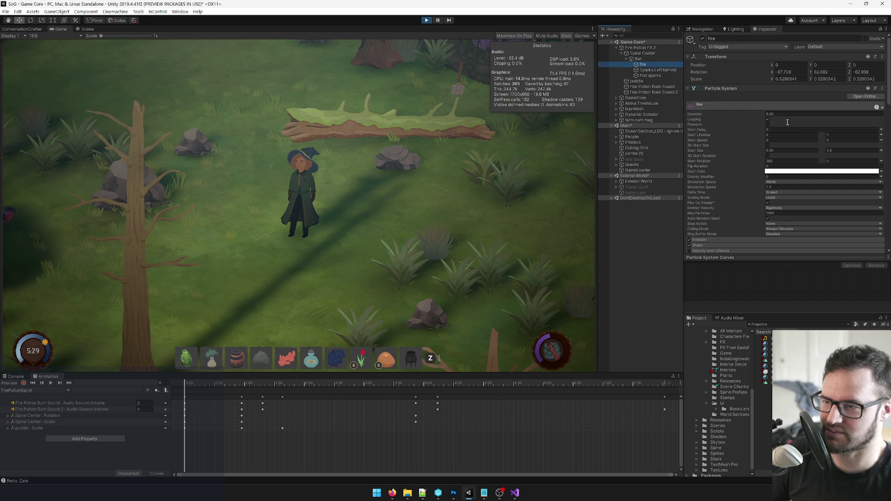
scroll(801, 135, down, 5)
click(795, 91)
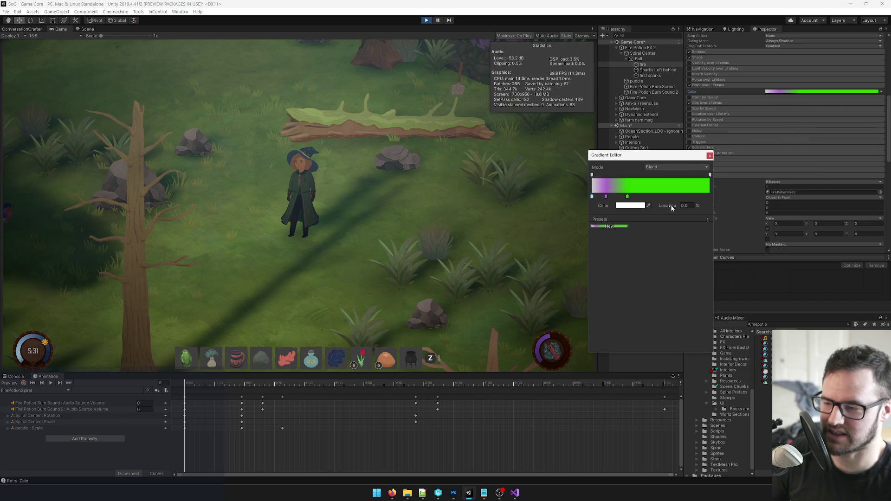
click(797, 149)
scroll(798, 149, down, 10)
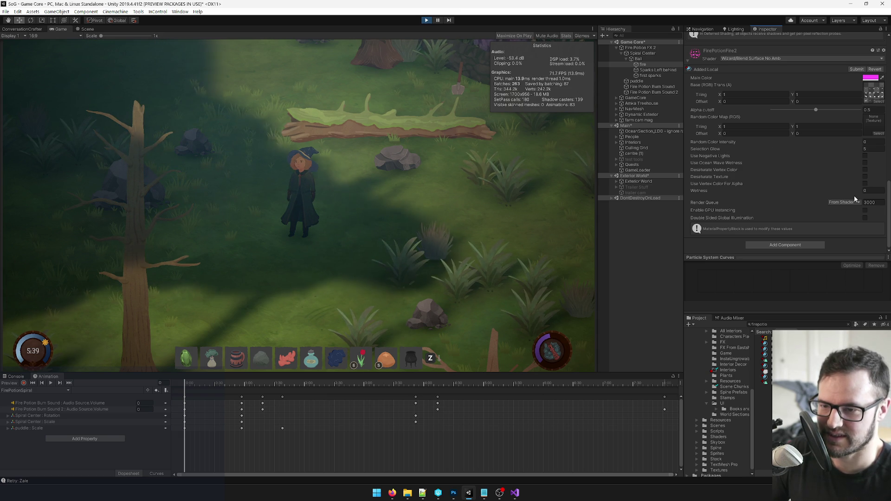
scroll(850, 191, up, 2)
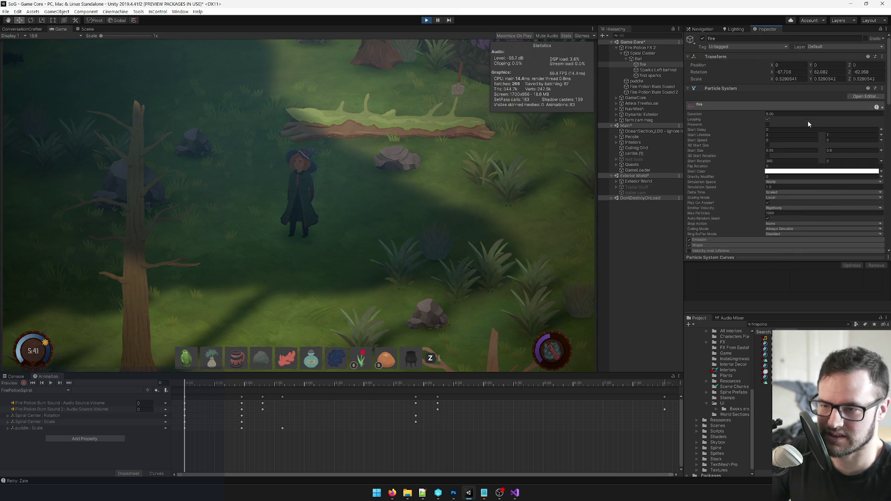
scroll(849, 171, up, 2)
scroll(848, 170, down, 4)
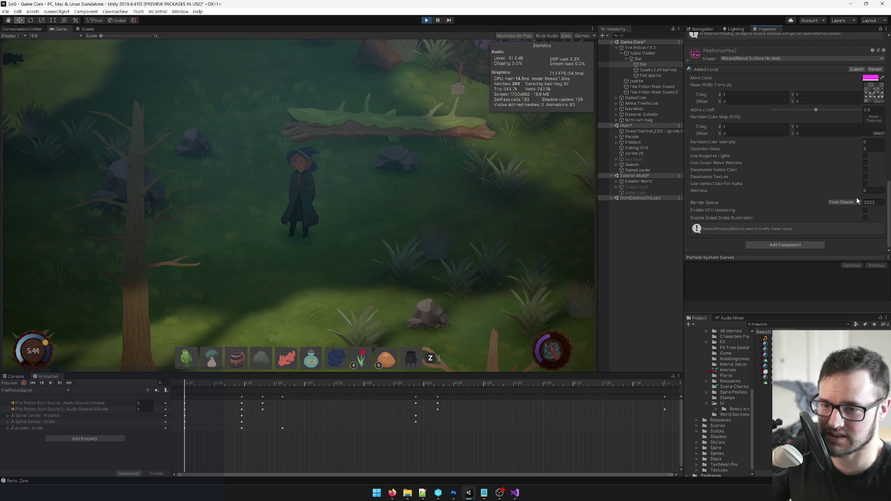
scroll(859, 198, up, 10)
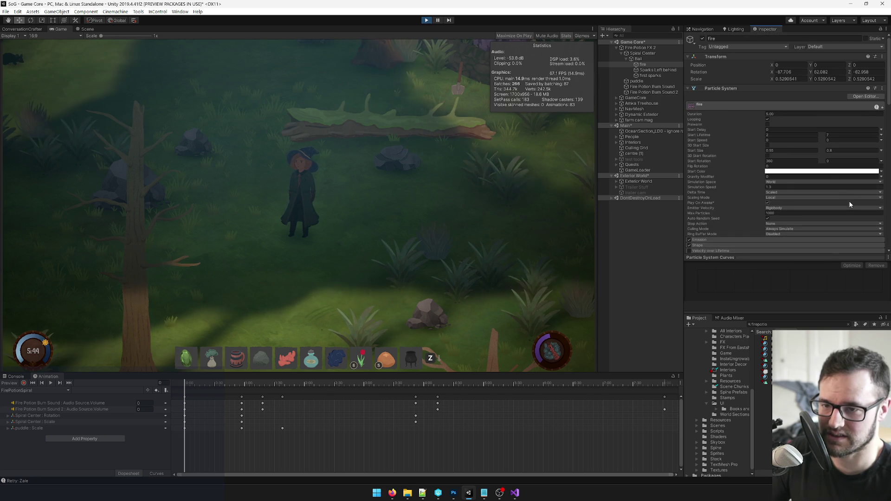
scroll(799, 114, down, 3)
scroll(798, 114, down, 3)
click(805, 155)
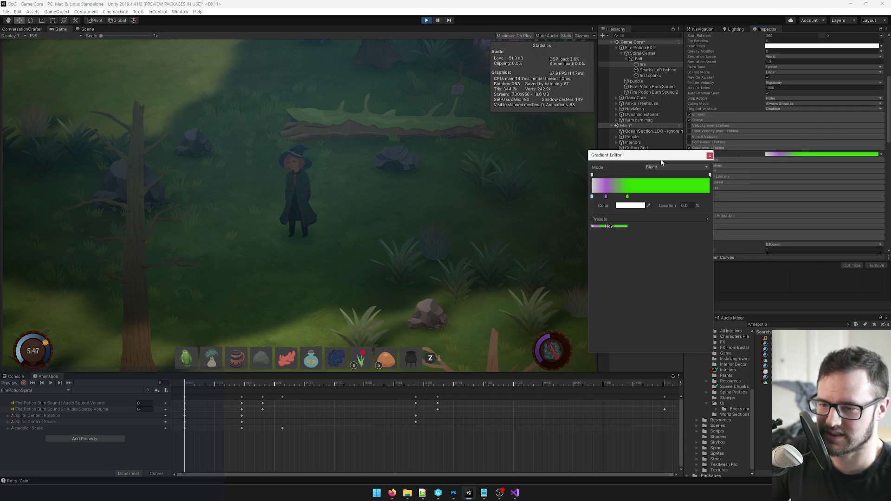
Step: Recolour the fire gradient's green key to pure yellow, then select Fire Potion FX 2
click(628, 196)
click(630, 206)
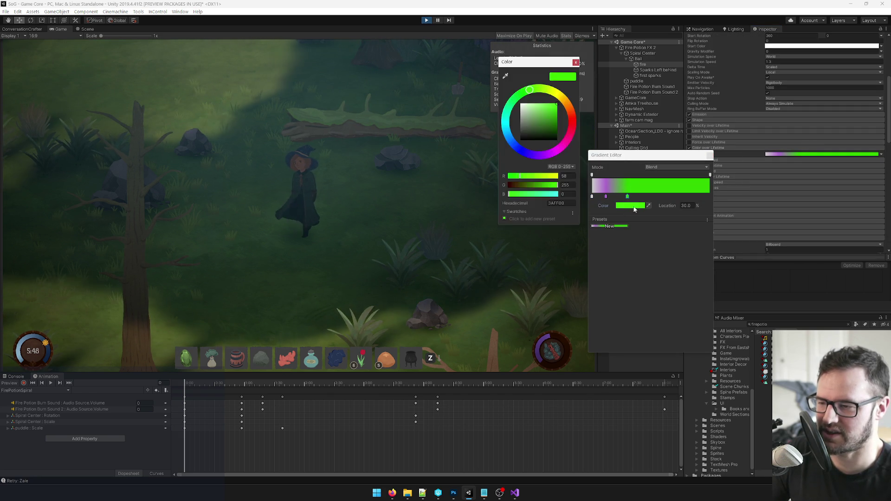
click(552, 91)
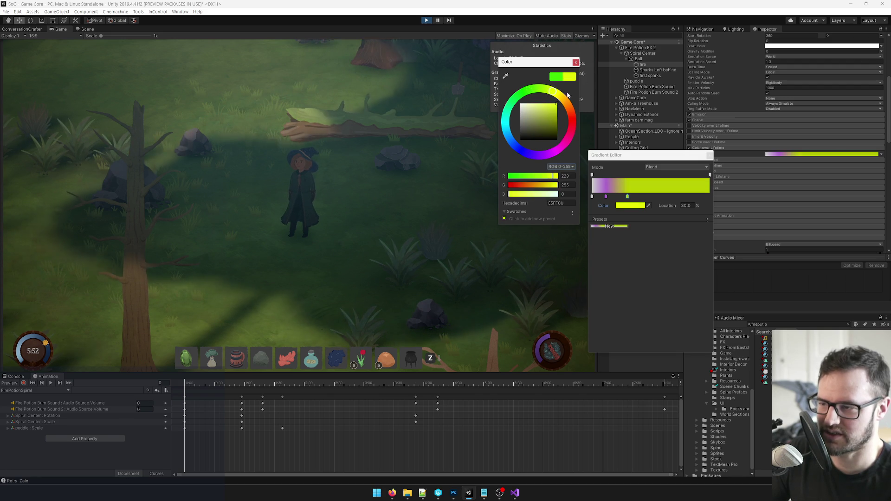
click(564, 94)
click(689, 159)
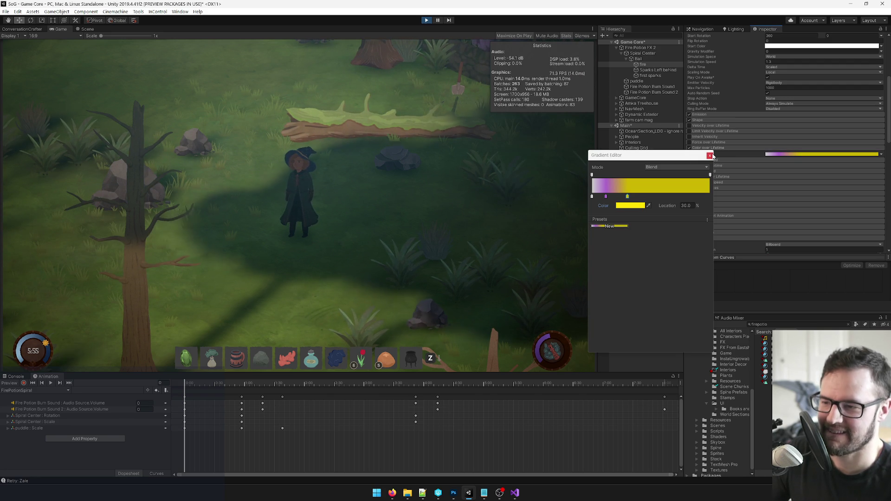
click(774, 146)
click(775, 154)
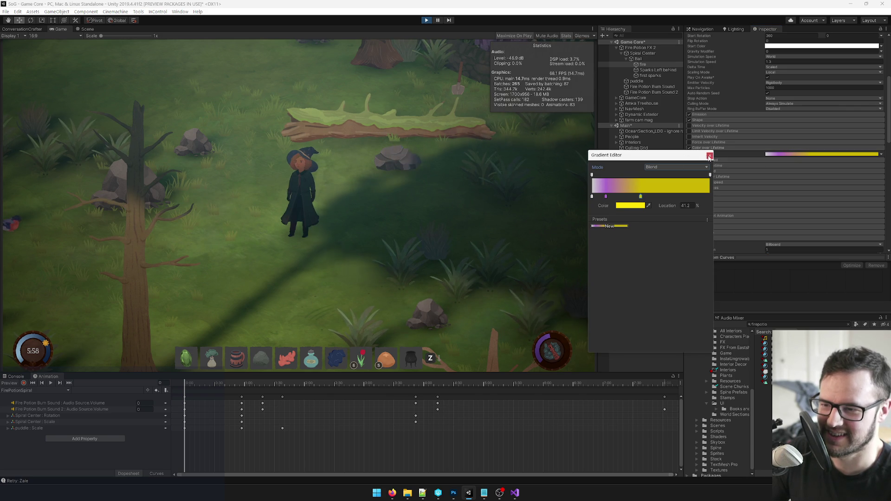
click(785, 176)
scroll(786, 176, up, 5)
click(641, 47)
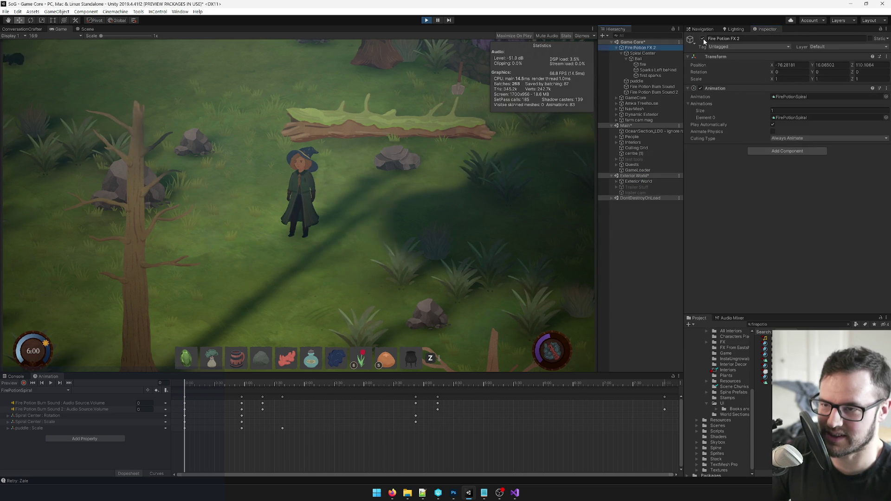
Step: Toggle Fire Potion FX 2 off and on twice to replay the yellow-tinged spiral, then select fire
click(703, 38)
click(702, 38)
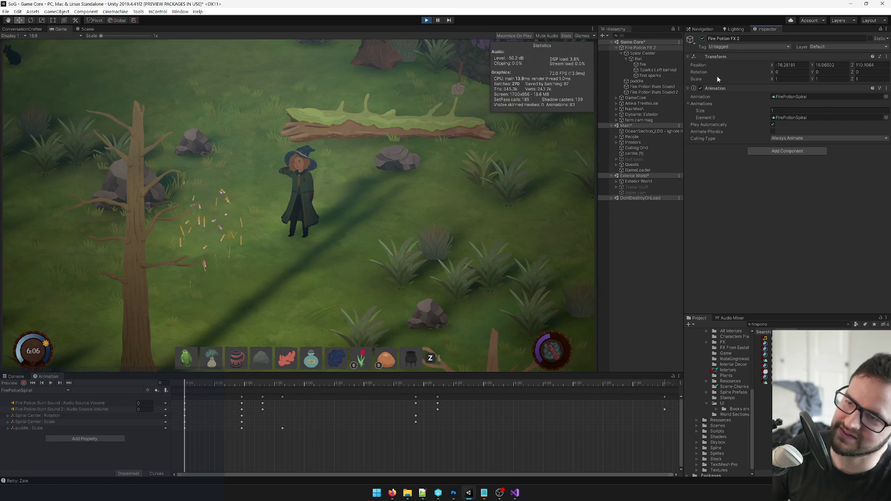
click(702, 39)
click(702, 39)
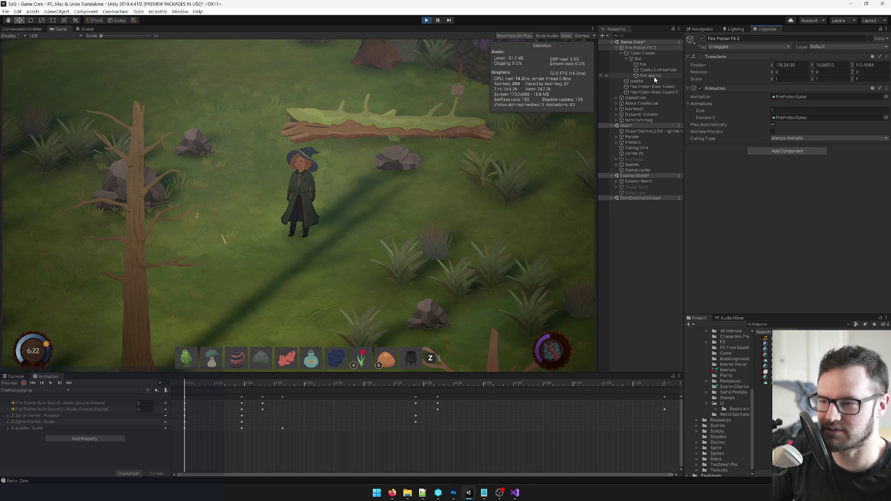
click(651, 65)
Step: Set the fire gradient's end alpha stop to 0 so the particles fade out completely
scroll(826, 139, down, 5)
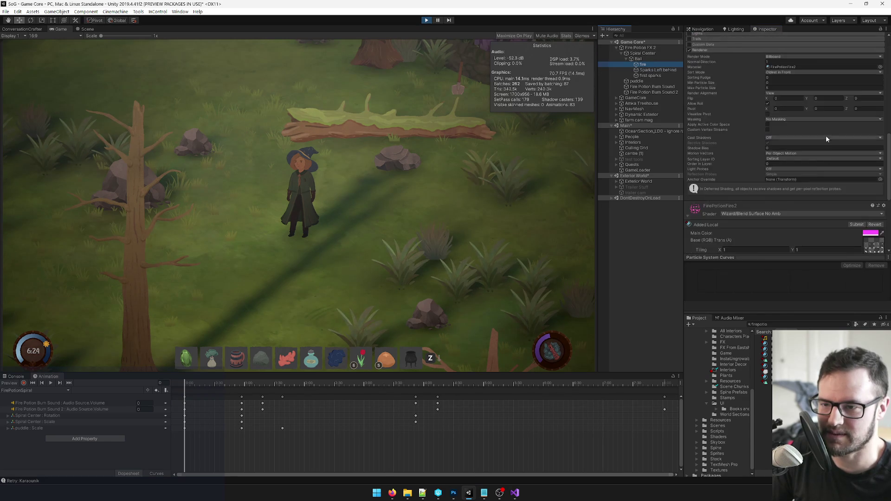
click(810, 91)
click(711, 174)
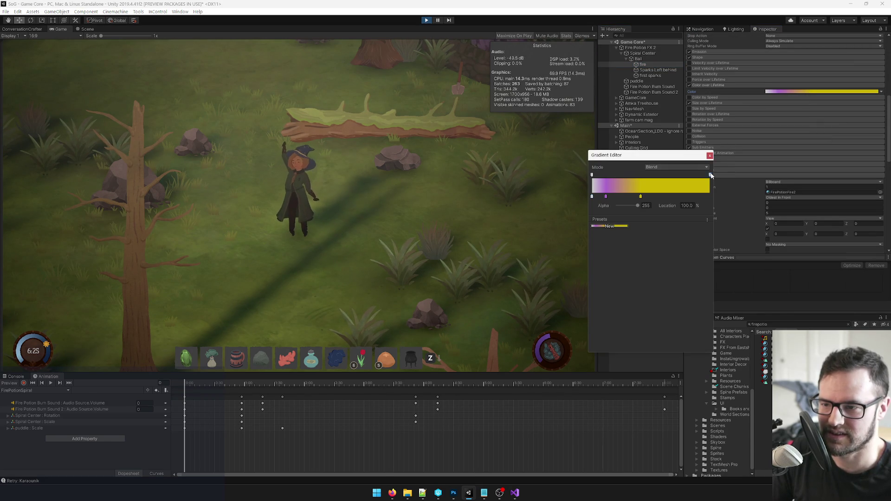
click(645, 206)
text(0)
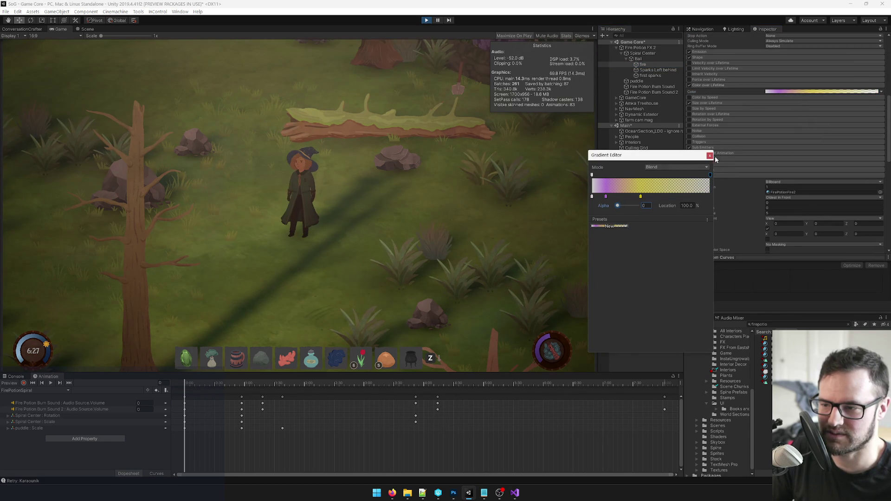
click(710, 155)
scroll(803, 124, up, 5)
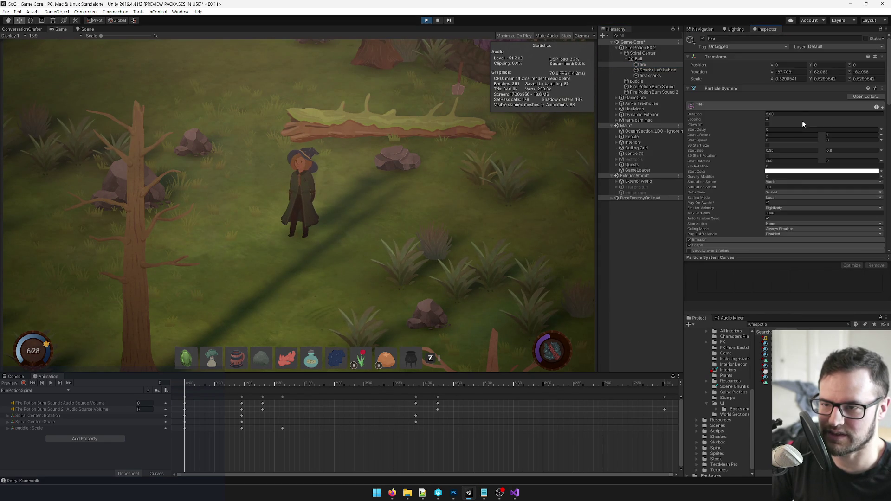
click(640, 47)
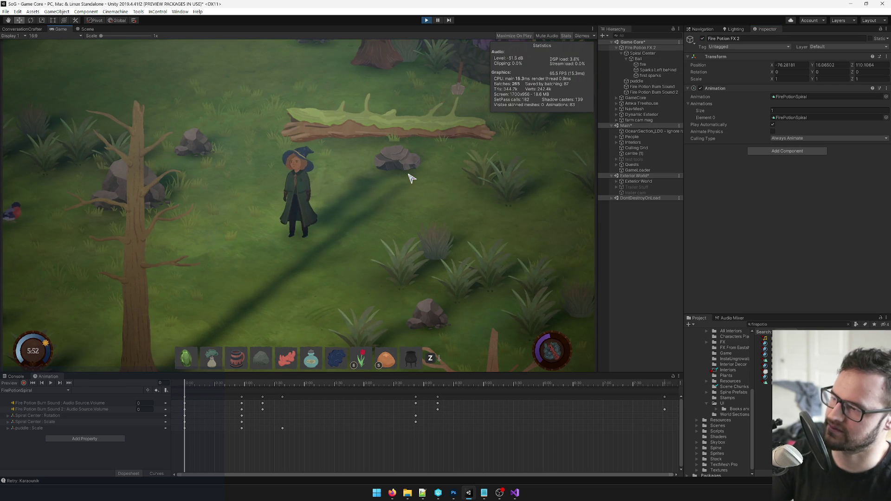
Step: Change the fire gradient's 41.2% colour key from yellow to orange
click(650, 65)
scroll(823, 97, down, 10)
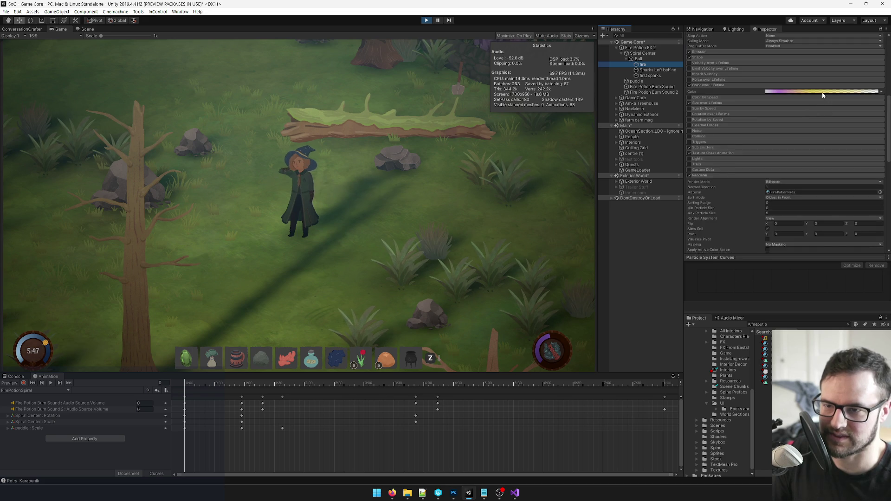
click(823, 91)
click(641, 196)
click(630, 205)
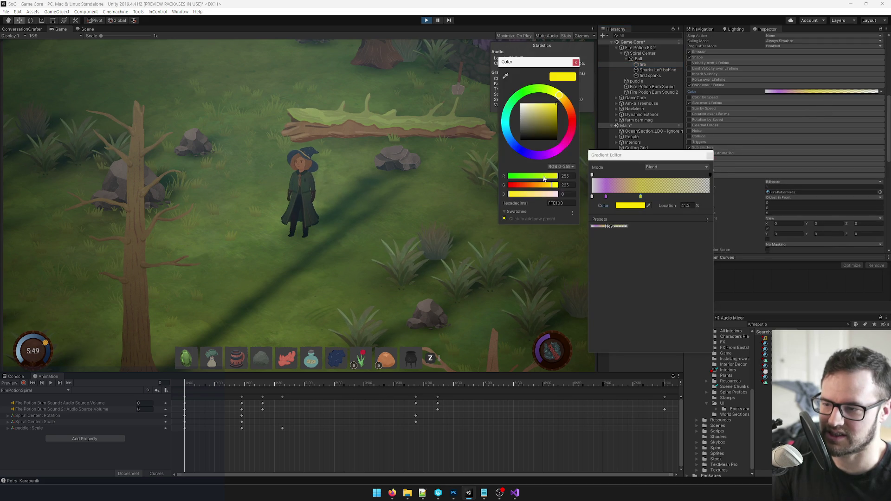
drag(566, 111, 575, 110)
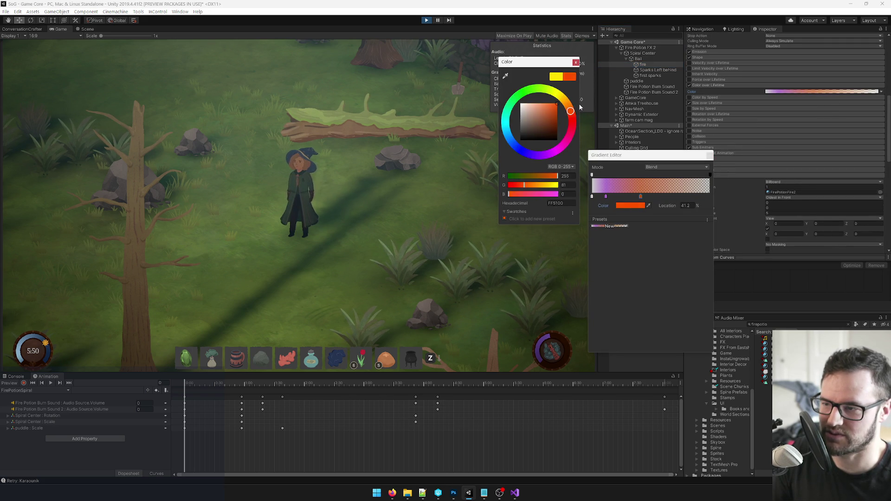
click(577, 63)
click(710, 155)
Step: Delete the gradient's transparent end alpha key so the fire ends opaque
scroll(770, 180, up, 10)
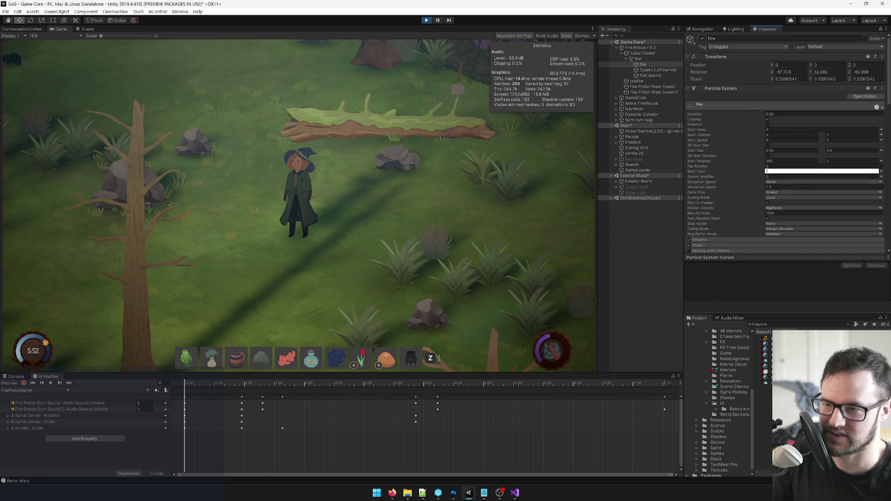
scroll(806, 167, down, 10)
click(792, 93)
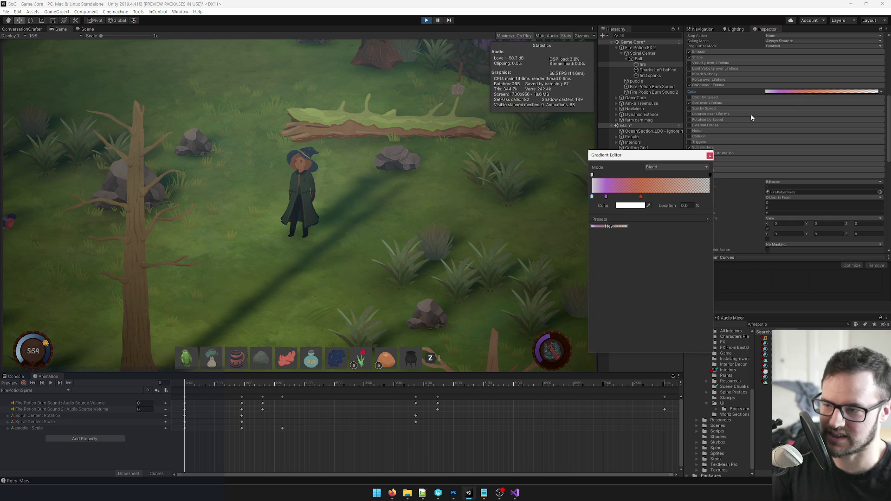
click(641, 197)
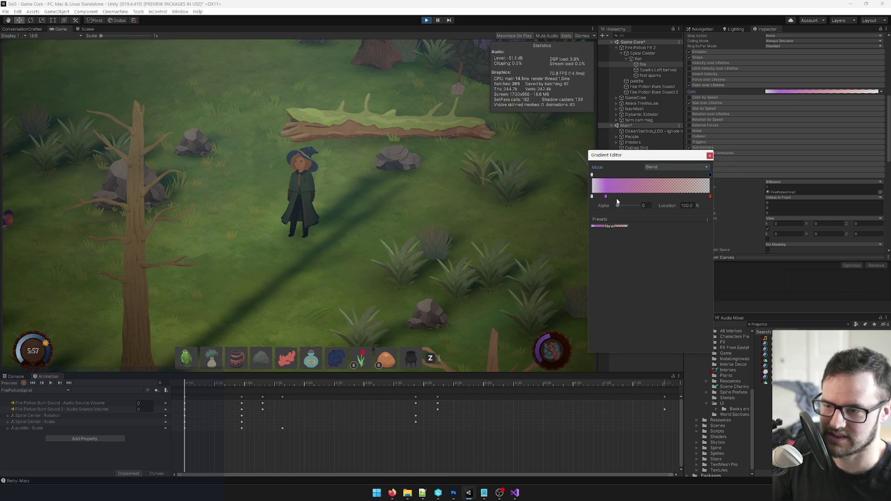
key(Delete)
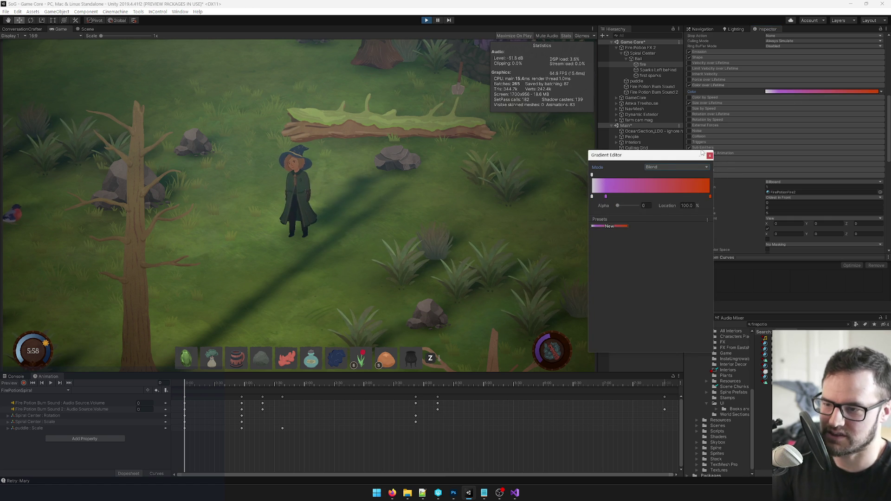
click(709, 156)
scroll(725, 140, up, 10)
click(660, 48)
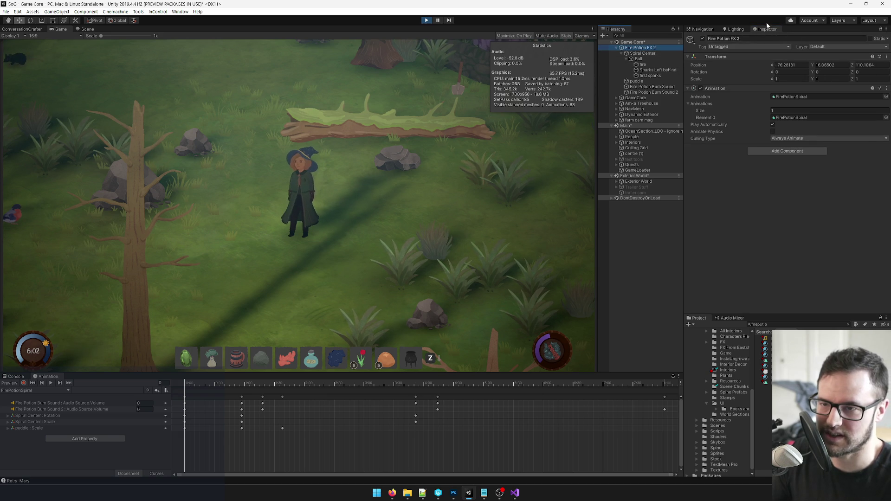
Step: Toggle Fire Potion FX 2 off and on twice to replay the magenta-orange spiral
click(702, 39)
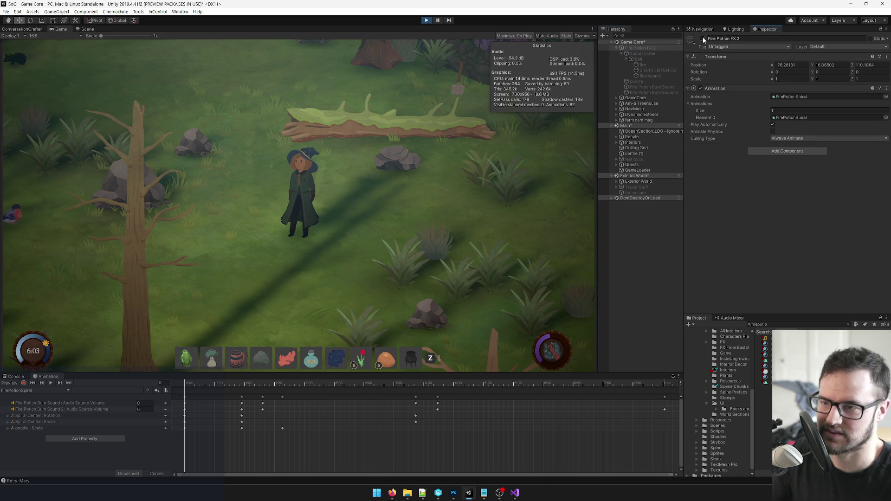
click(702, 39)
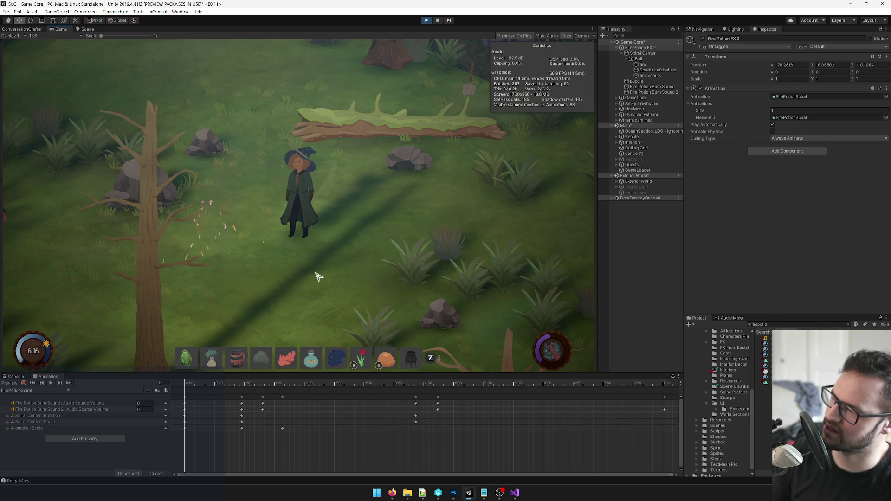
click(702, 39)
click(703, 40)
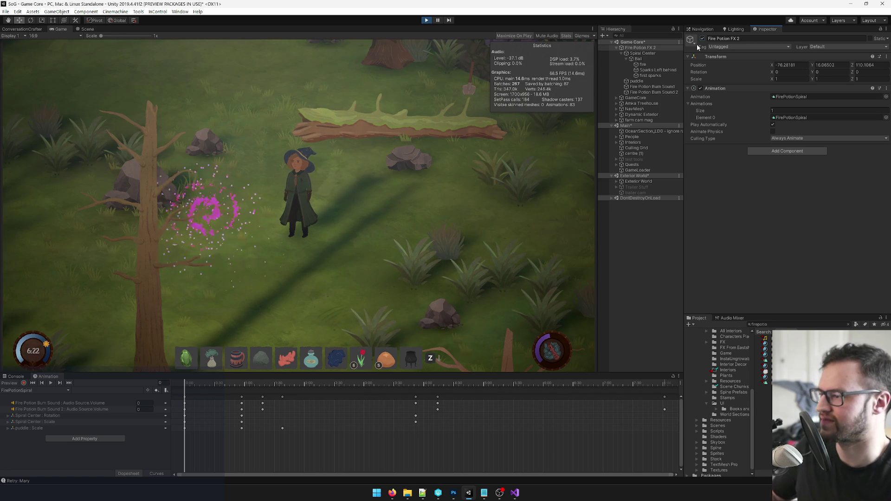
click(651, 71)
Step: Inspect the settings of the Sparks Left behind and first sparks emitters
scroll(783, 130, down, 5)
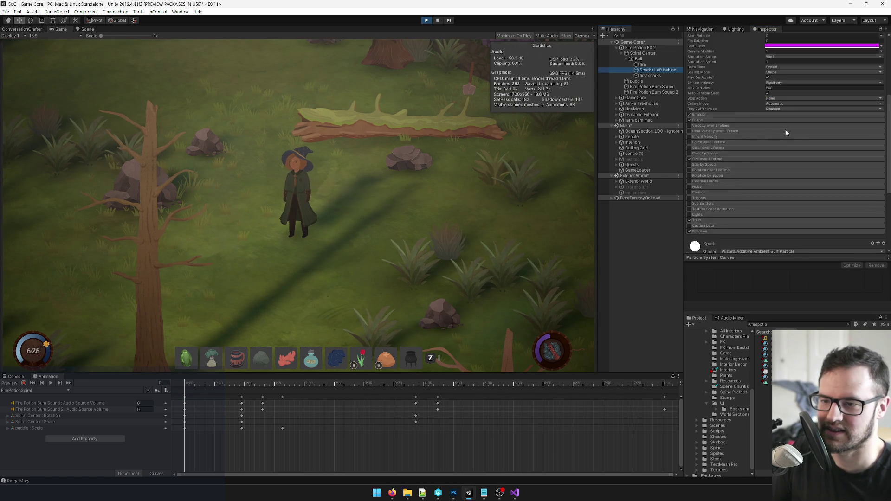
scroll(789, 135, up, 2)
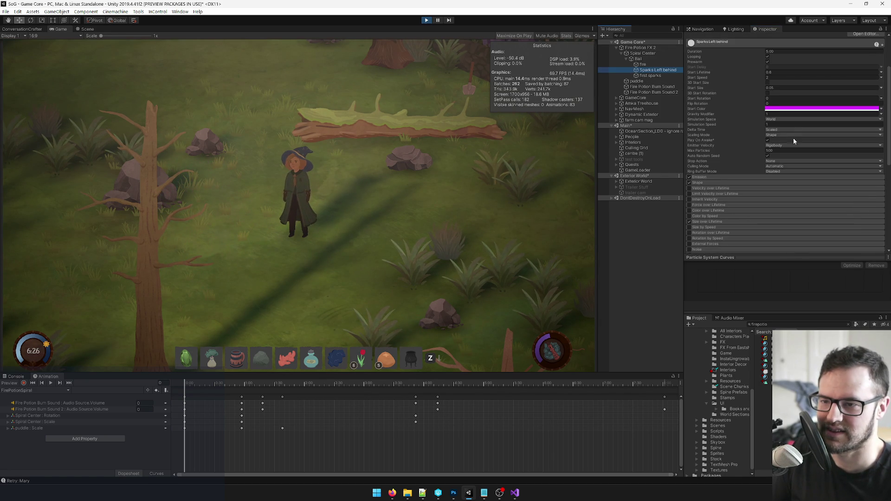
click(654, 76)
key(Up)
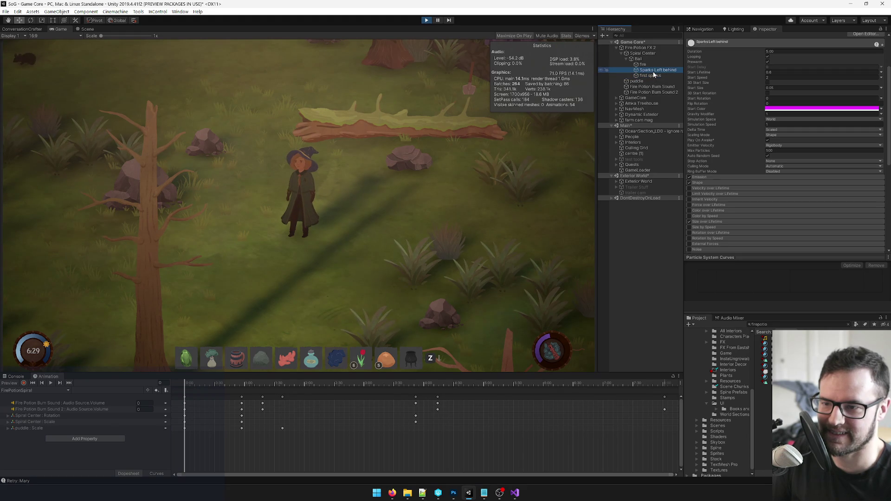
click(654, 75)
scroll(766, 106, down, 5)
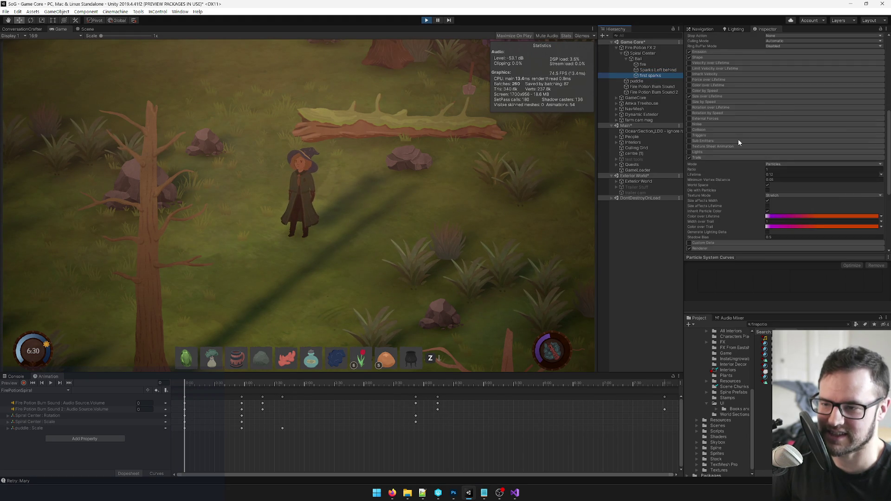
scroll(739, 142, down, 3)
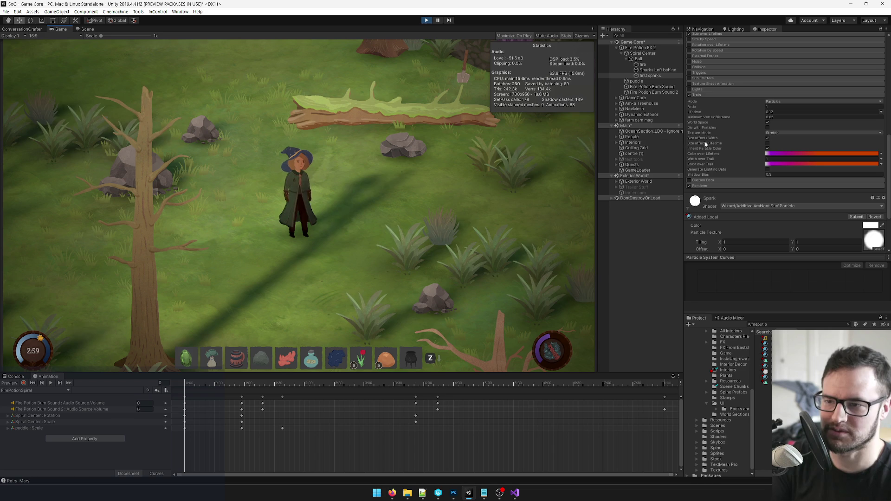
Step: Expand Sparks Left behind's Trails and keep Mode set to Particles
click(650, 71)
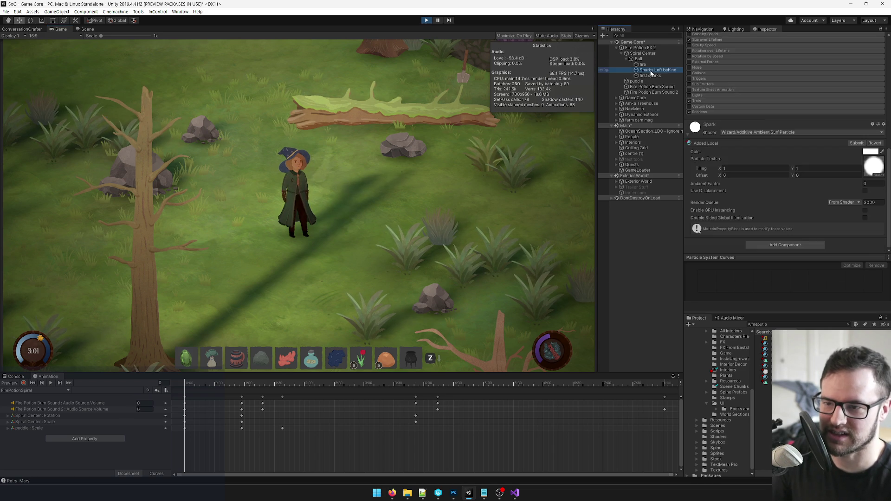
click(709, 101)
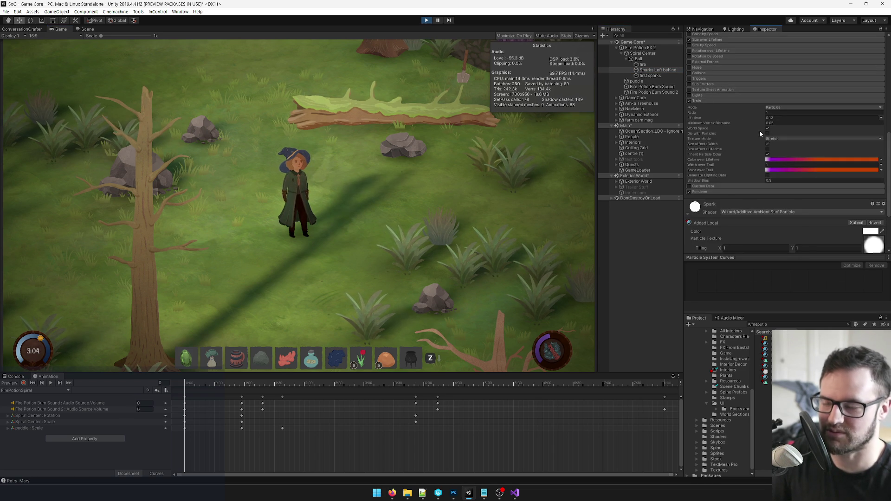
click(779, 109)
click(773, 115)
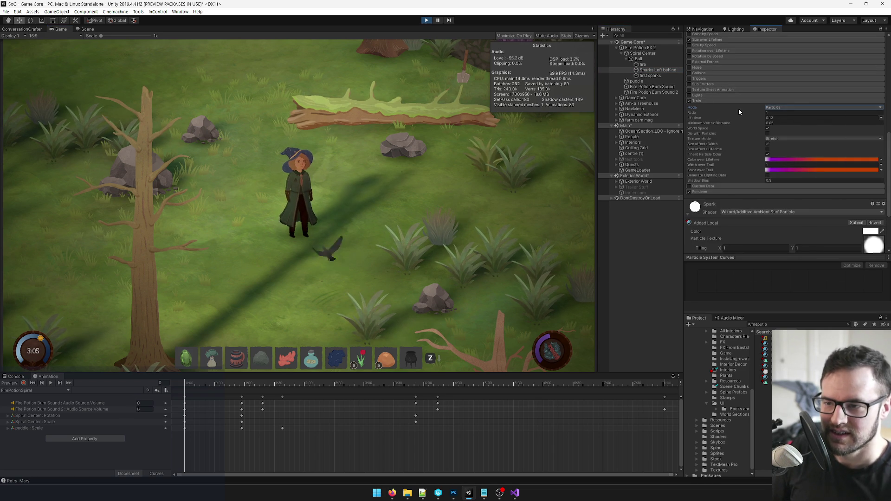
scroll(748, 106, up, 15)
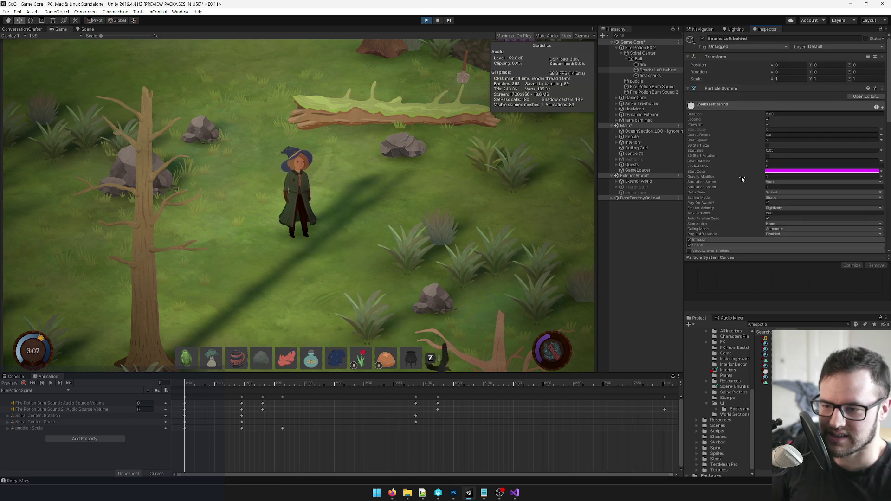
scroll(744, 181, down, 3)
click(644, 65)
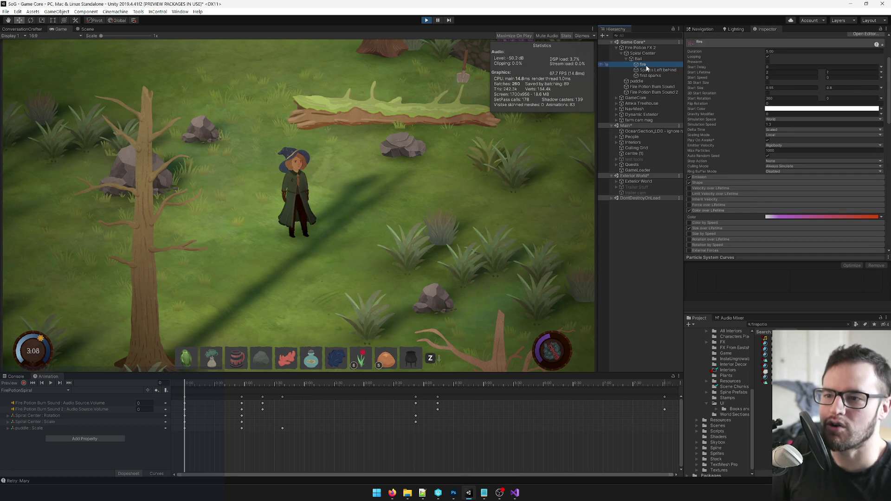
Step: Check the fire's Delta Time scaling options, then walk the character around the level
click(778, 131)
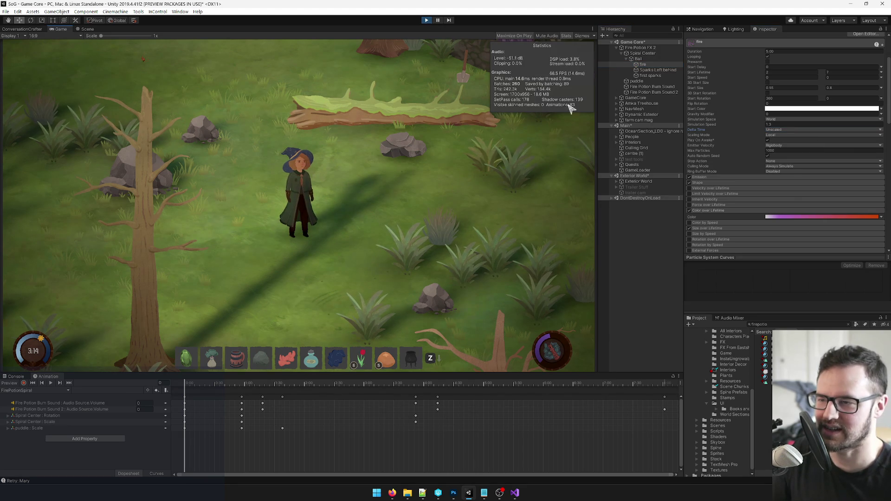
click(643, 50)
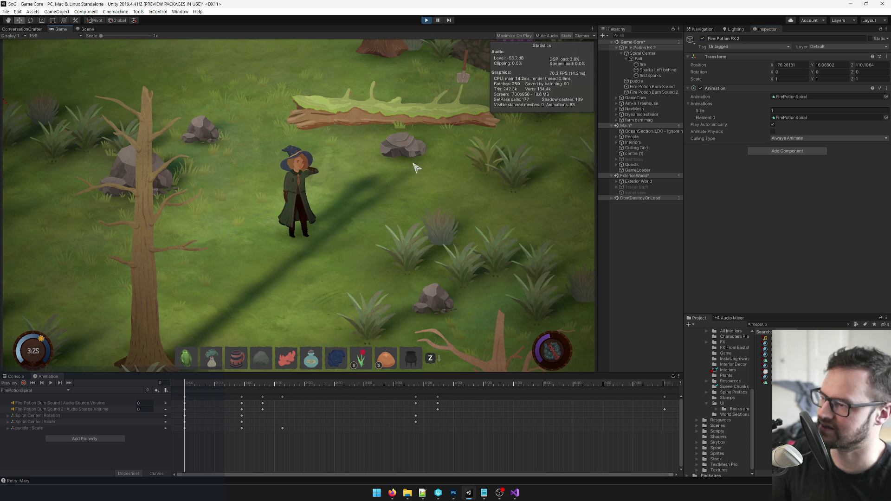
key(w)
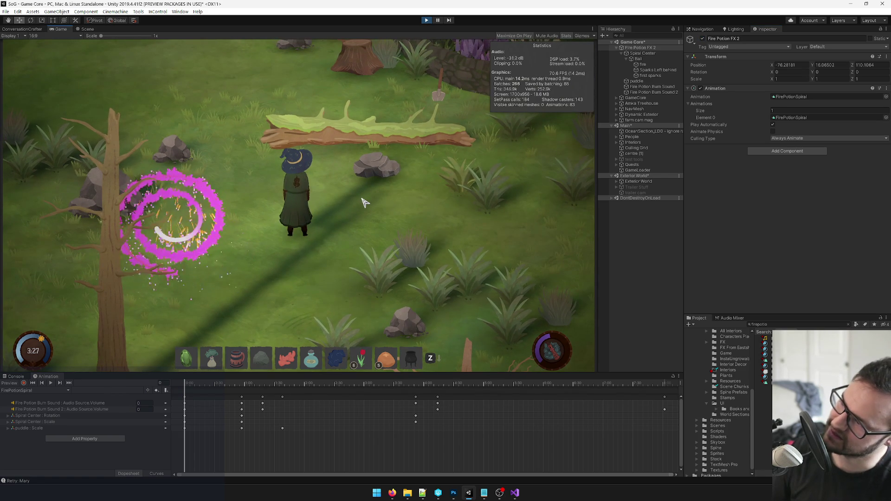
key(a)
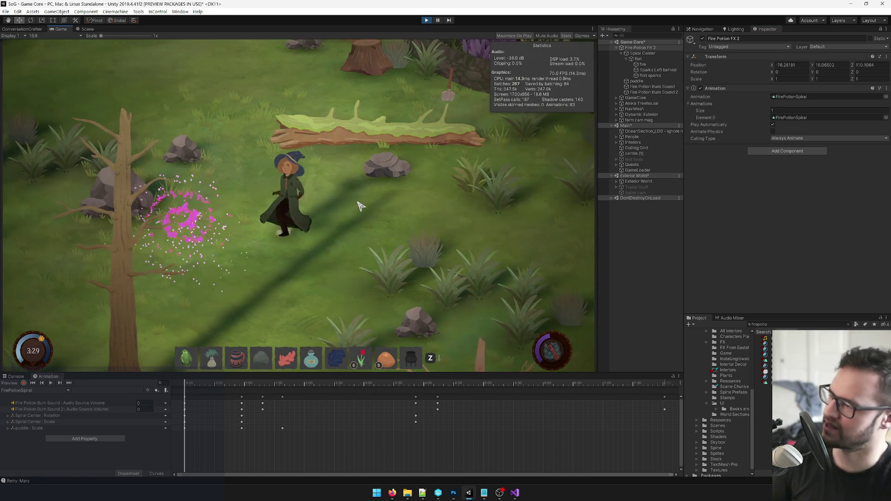
key(s)
Step: Set the fire particles' Start Size range to 0.45–0.7
click(643, 64)
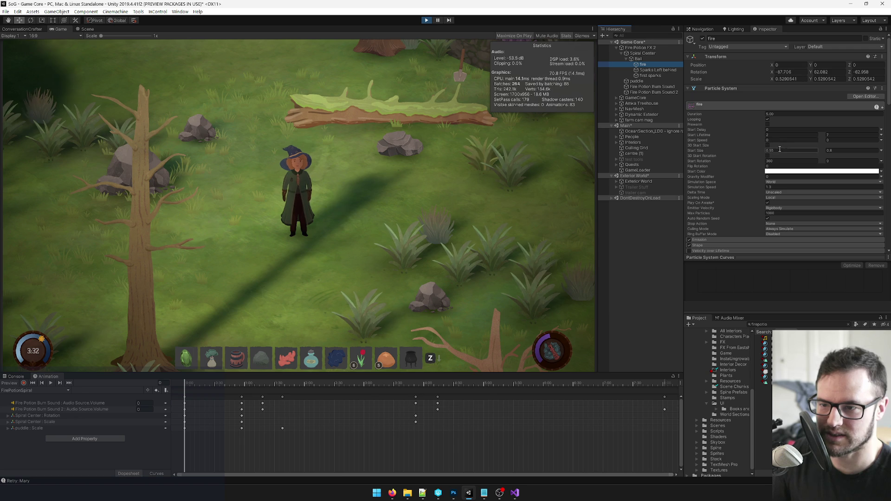
click(786, 150)
text(0.45)
key(Tab)
text(0.7)
Step: Toggle Fire Potion FX 2 off and on to replay the smaller spiral
click(641, 48)
click(703, 39)
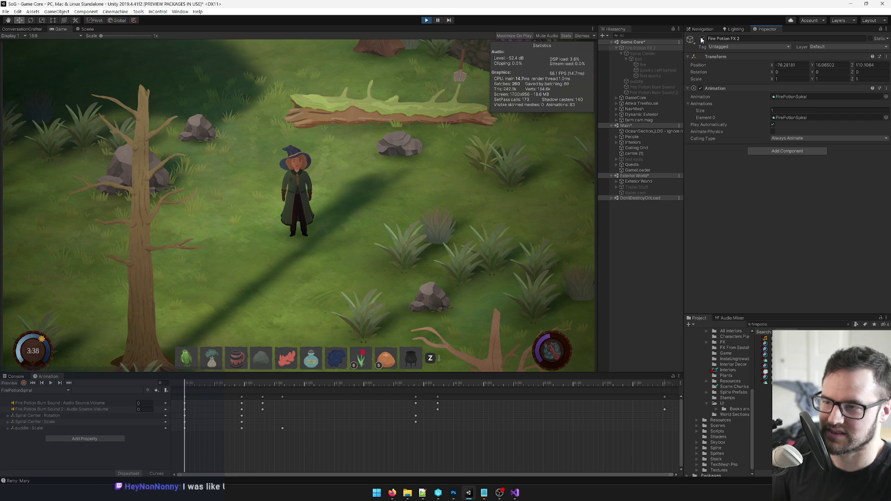
click(703, 39)
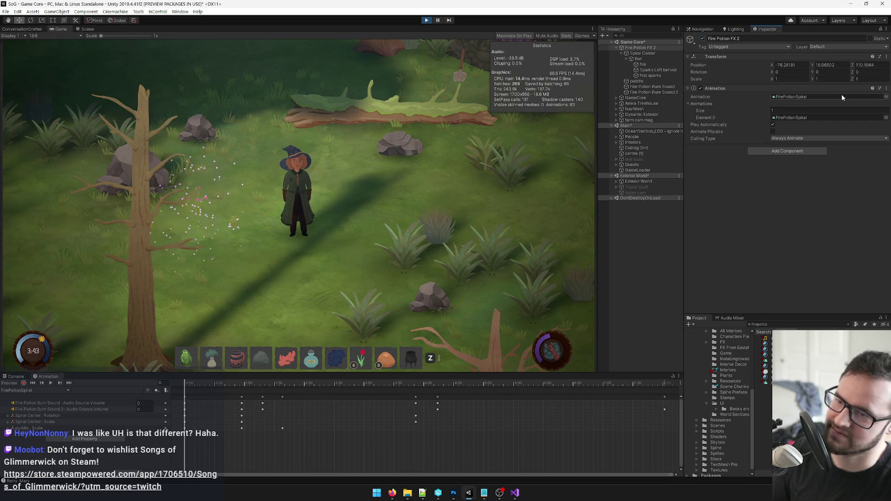
click(646, 59)
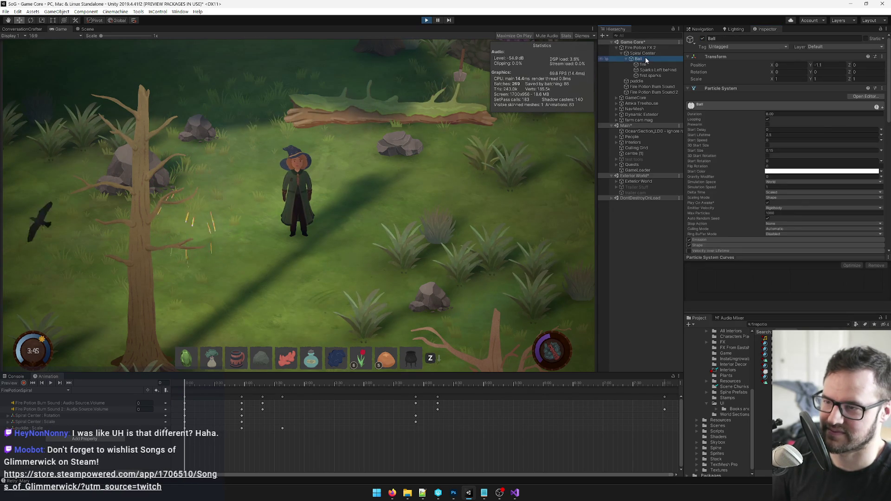
Step: Review the fire's Start Color unchanged and scroll its Inspector down toward Renderer
click(643, 65)
click(822, 172)
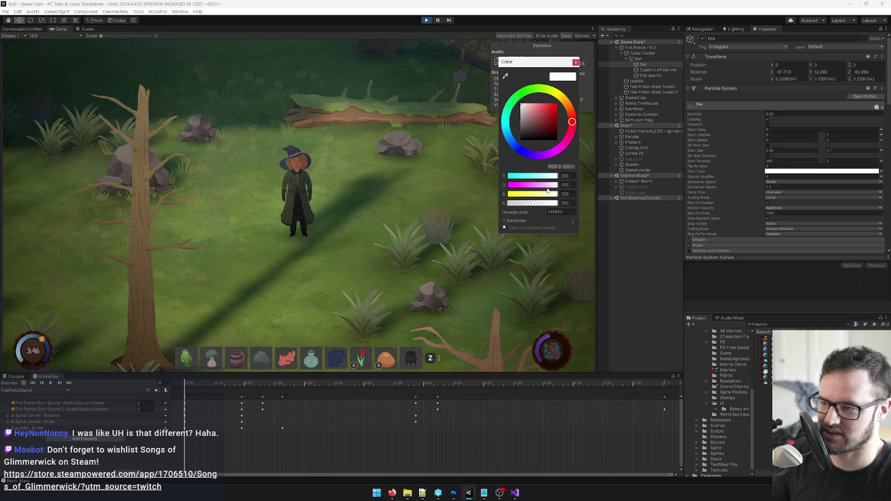
key(Escape)
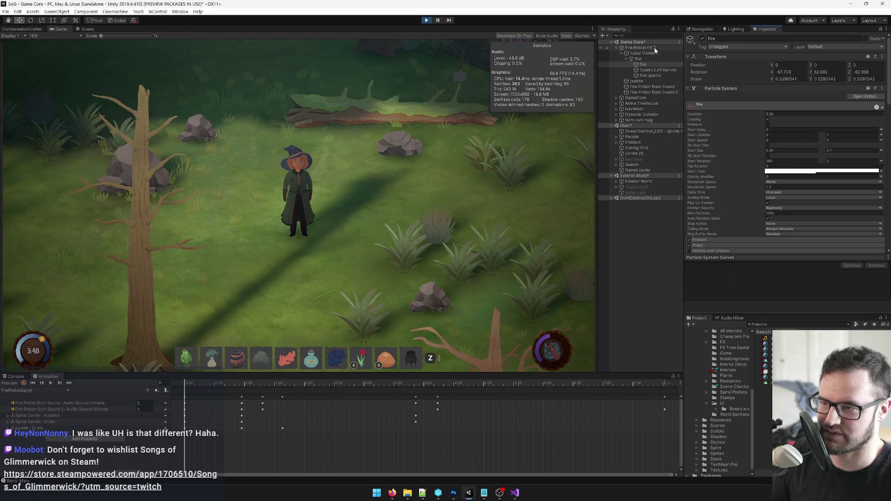
click(654, 49)
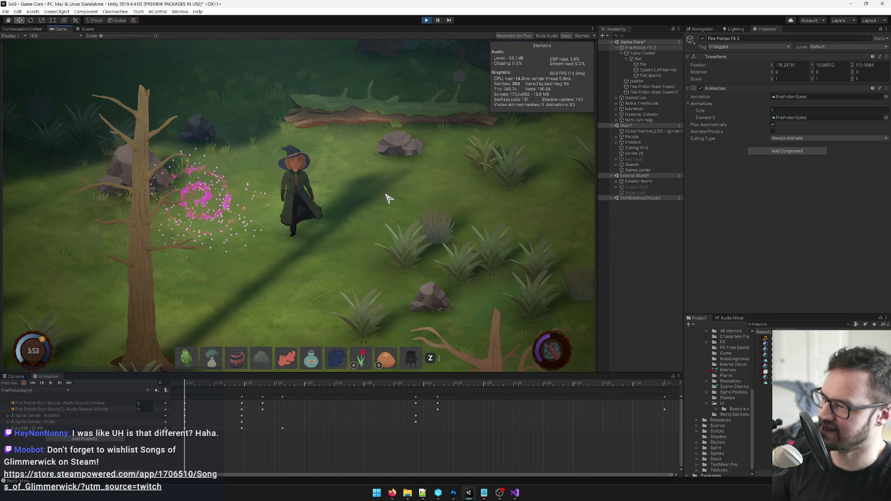
click(642, 63)
scroll(808, 155, down, 8)
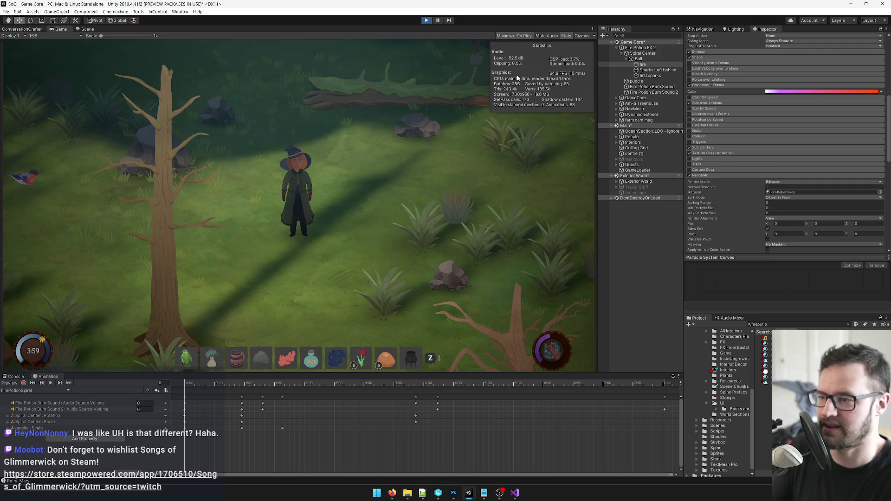
Step: Exit Play mode and open the Fire Potion FX 2 prefab at its Ball > fire particles
key(ctrl+p)
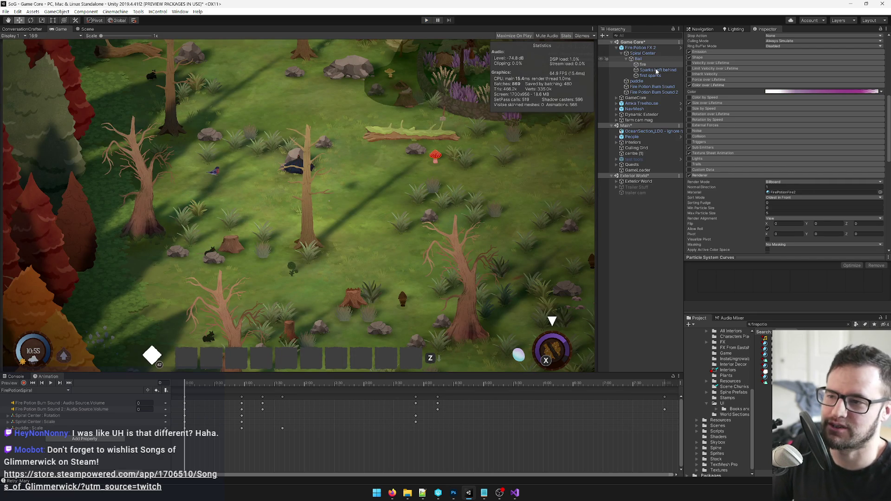
click(664, 48)
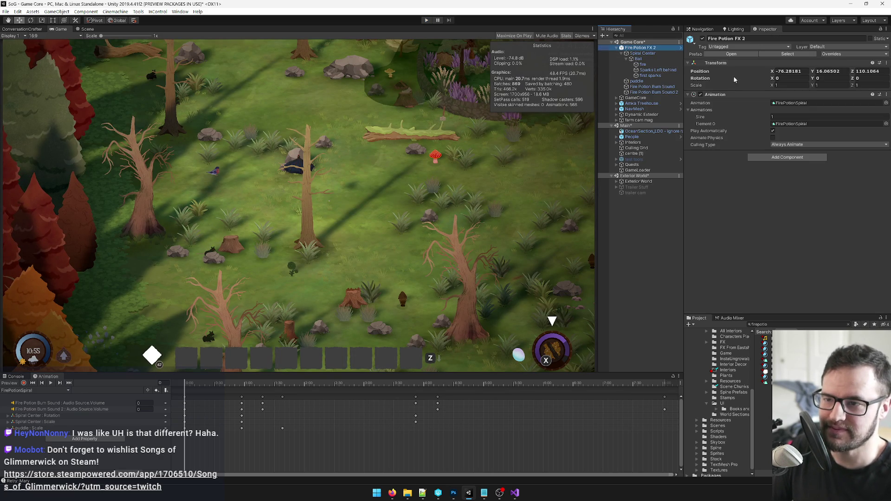
click(731, 53)
click(639, 62)
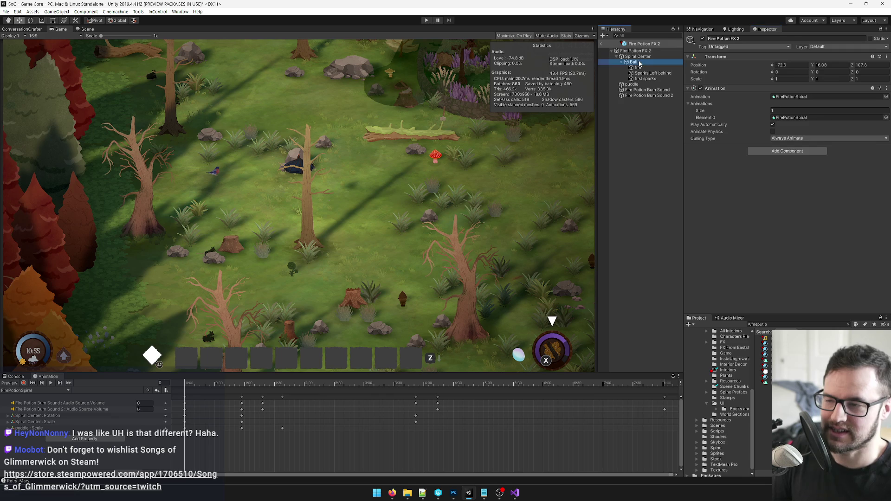
click(645, 68)
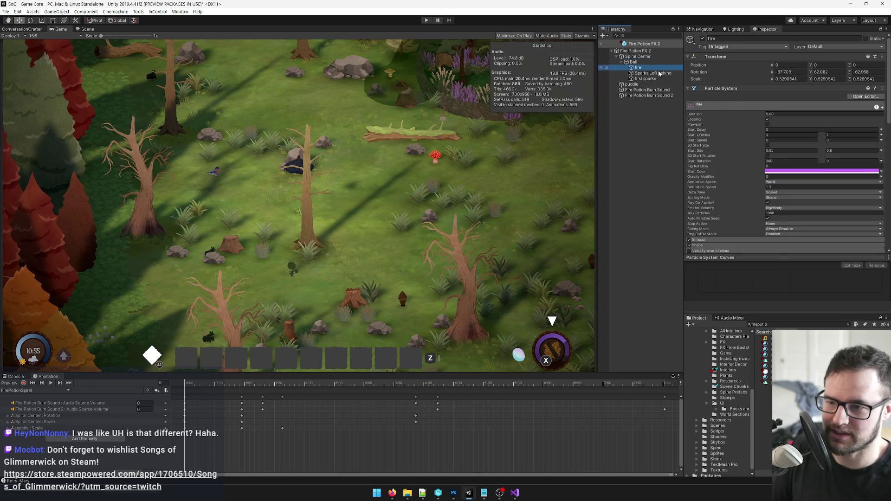
scroll(787, 181, down, 5)
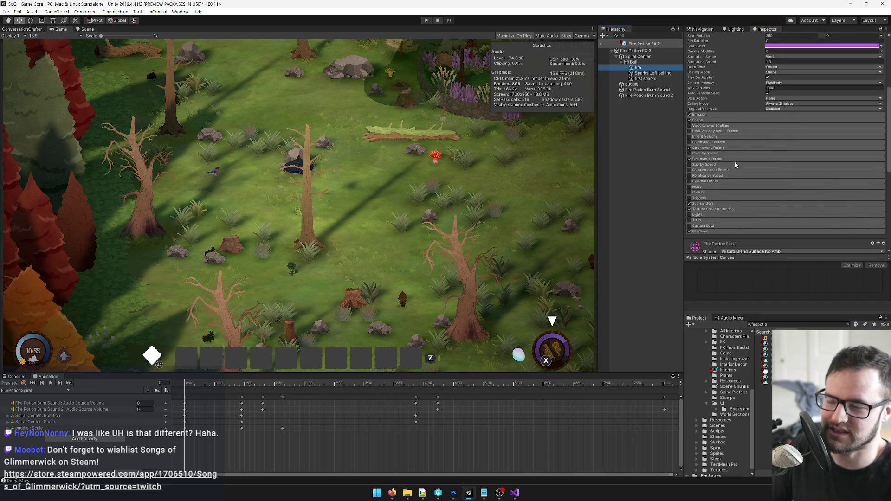
Step: Give the prefab fire a translucent white Start Color (alpha 143) and 0.45 minimum Start Size
click(792, 46)
click(575, 82)
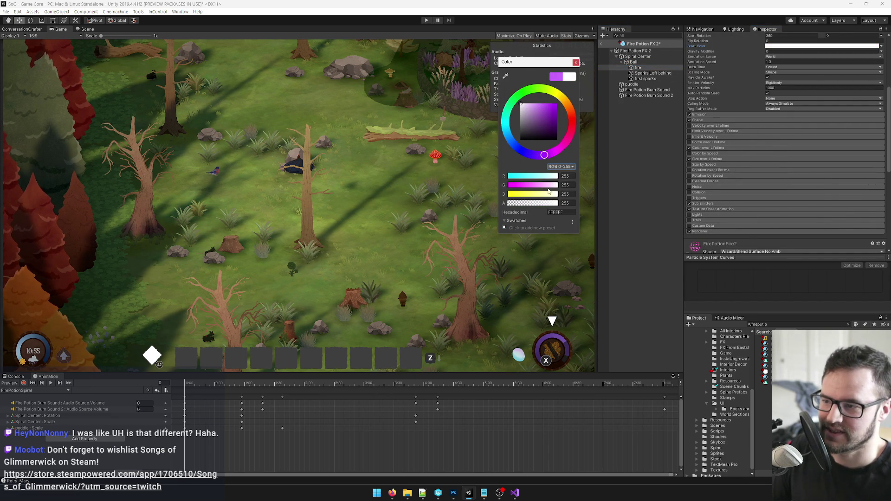
drag(540, 205, 537, 204)
click(576, 62)
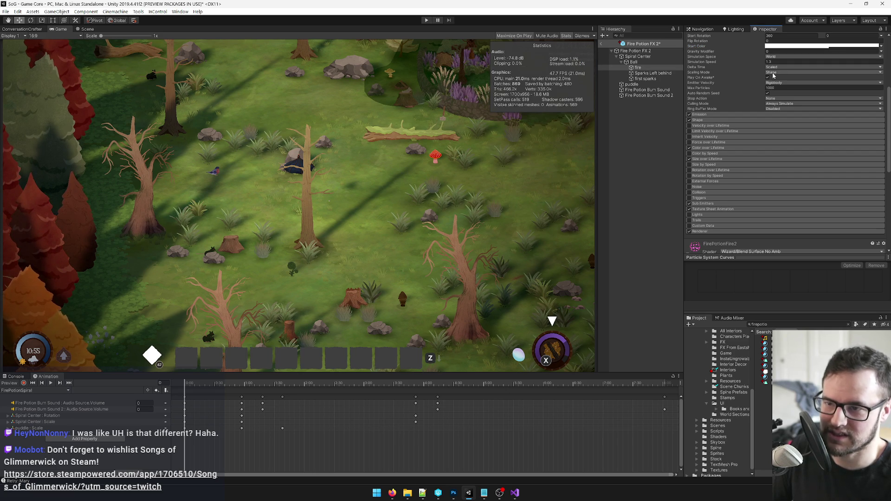
scroll(780, 86, up, 3)
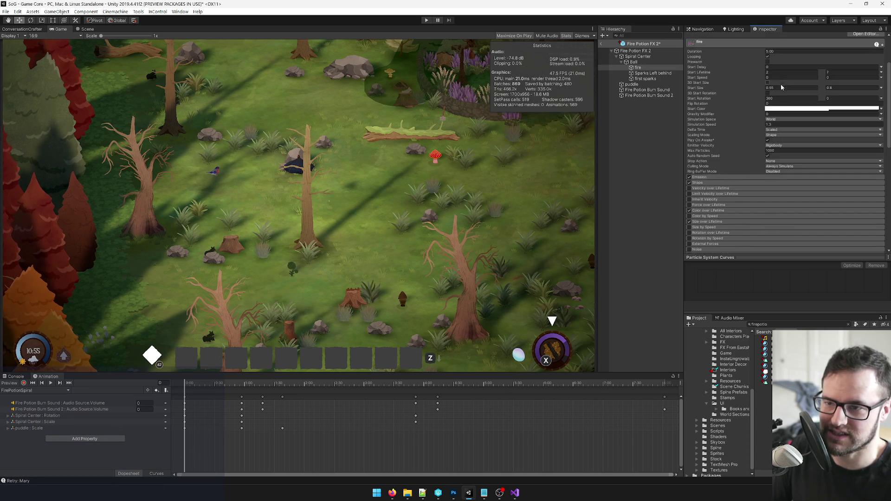
text(0.45)
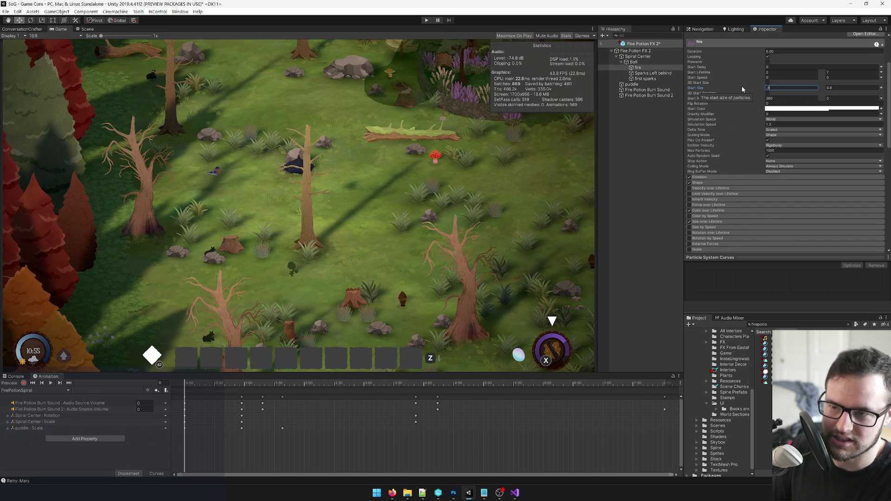
key(Tab)
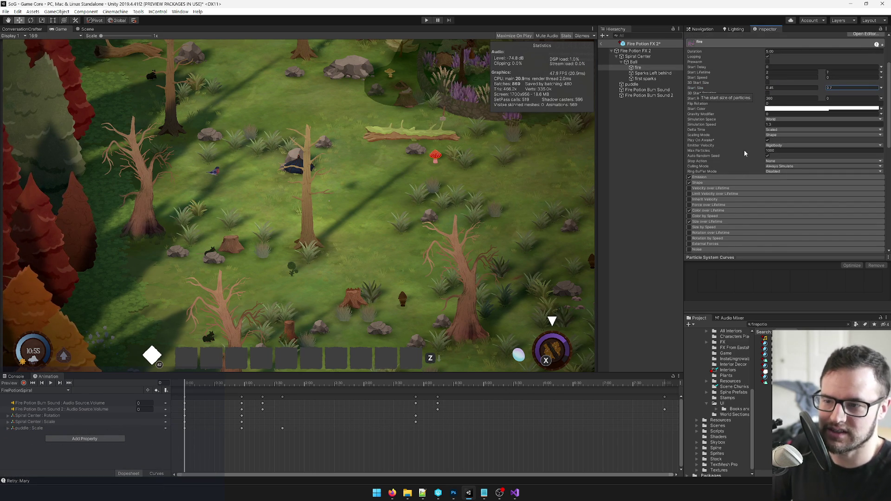
Step: Paste the purple-to-red gradient into the fire's Color over Lifetime
click(710, 211)
scroll(799, 163, down, 3)
right_click(805, 158)
click(815, 168)
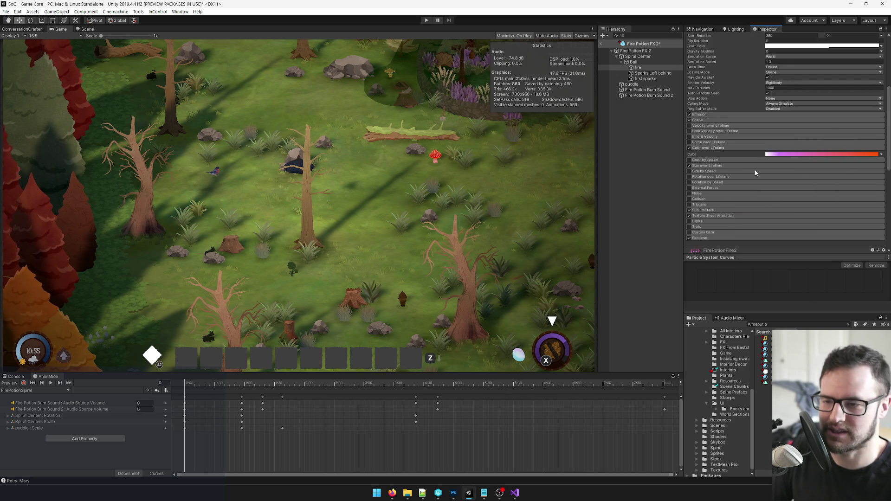
scroll(766, 173, up, 6)
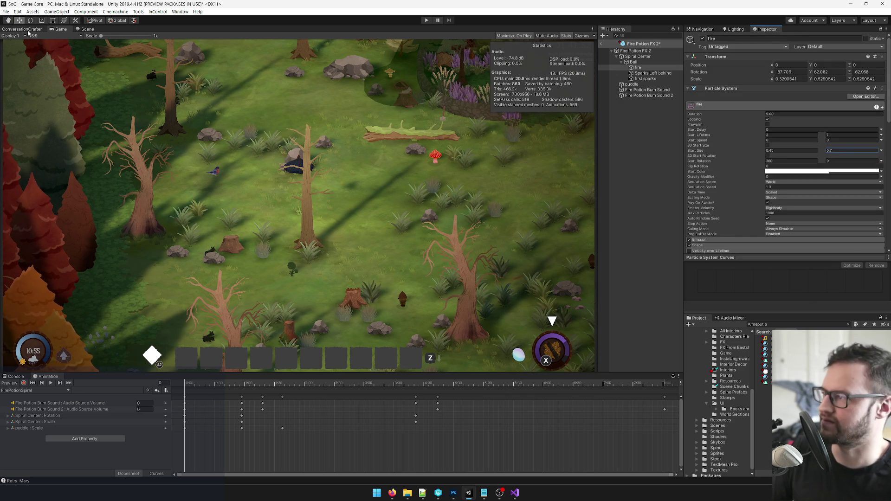